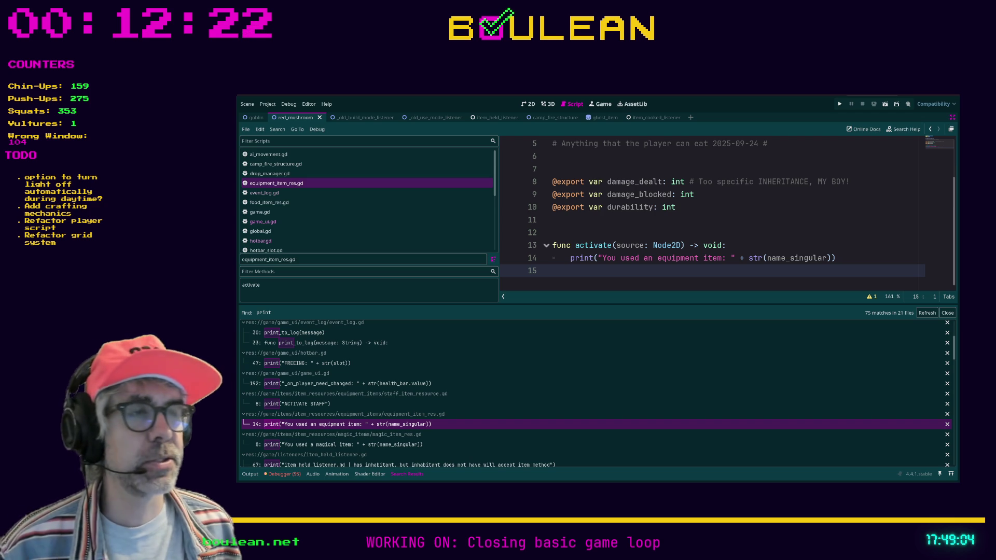
Step: Comment out the activate function in equipment_item_res.gd and save the script
click(726, 221)
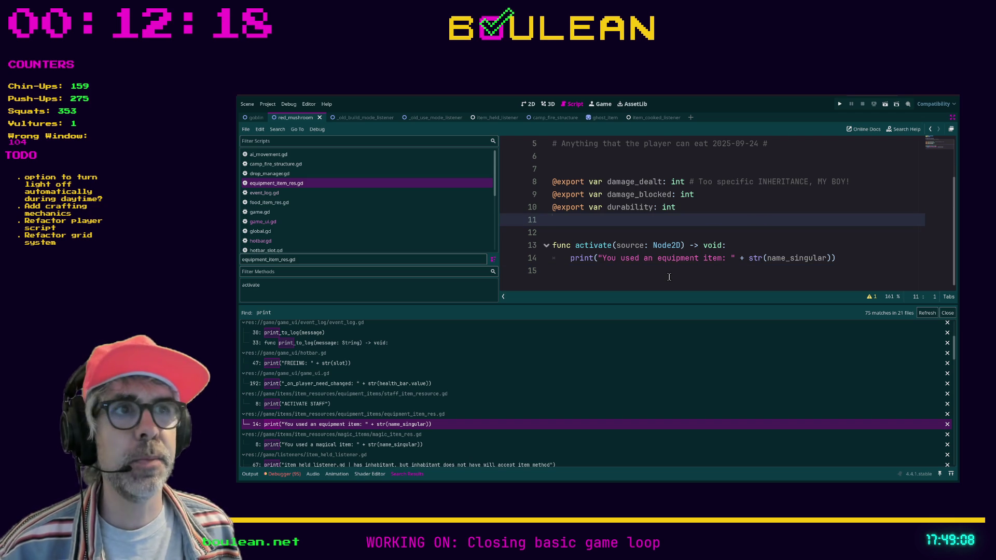
click(627, 275)
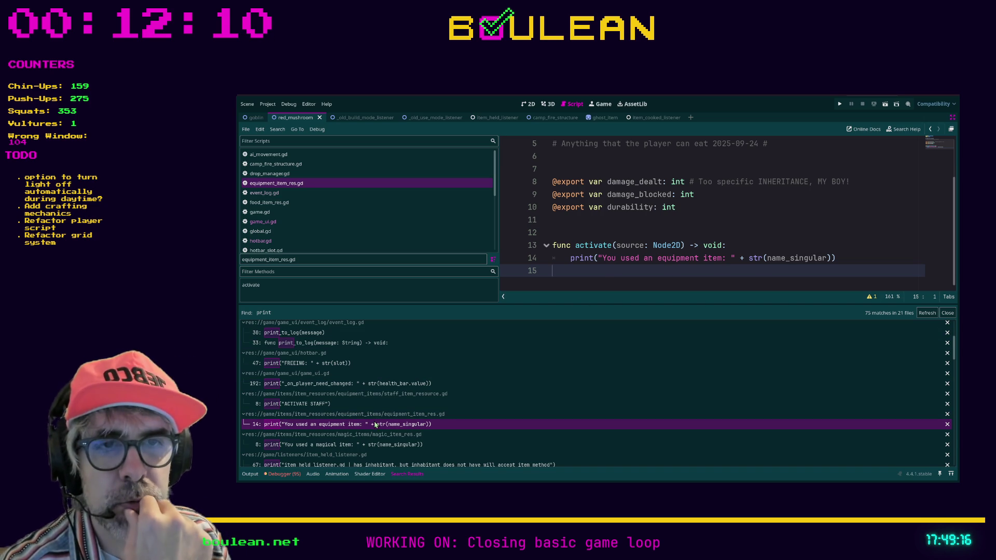
scroll(638, 270, up, 2)
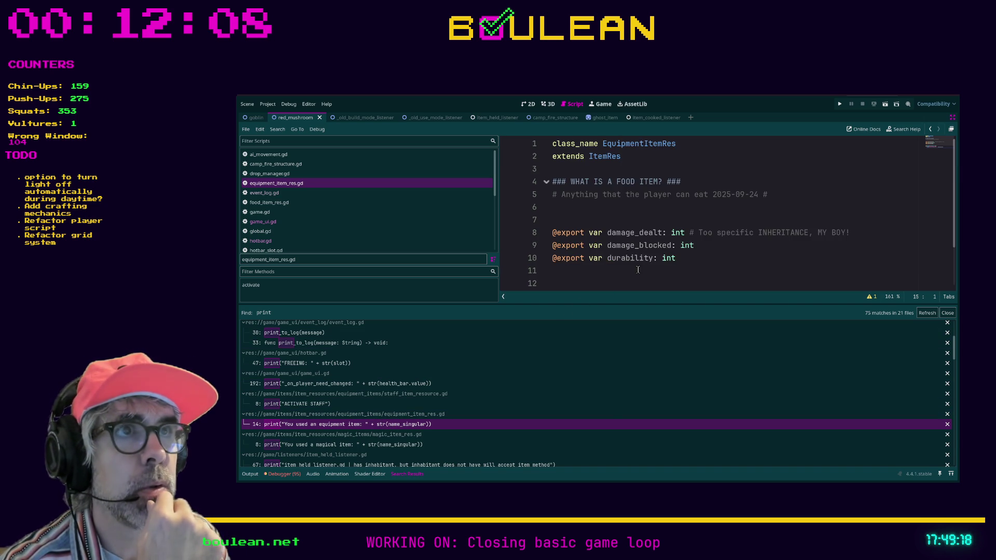
scroll(638, 270, down, 2)
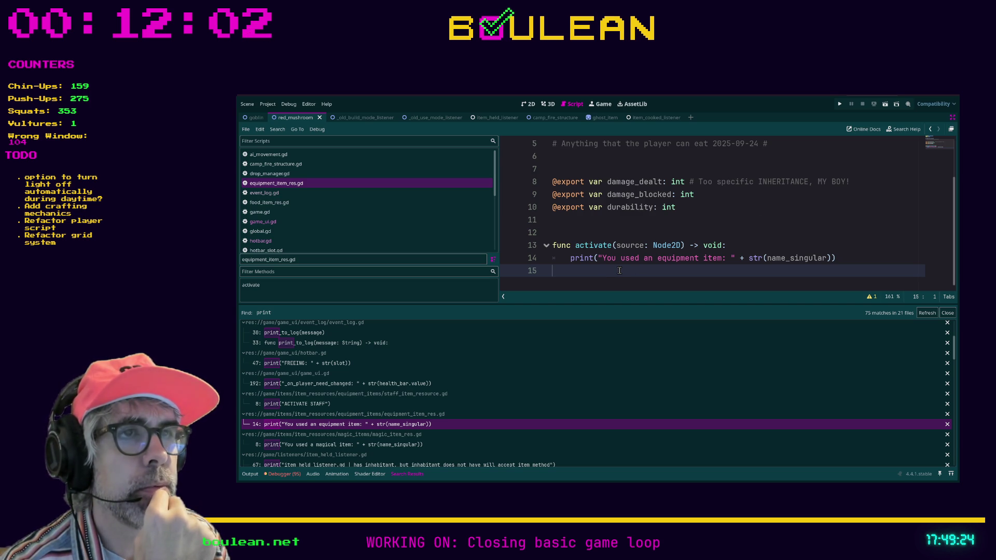
key(shift+Up)
key(shift+Up)
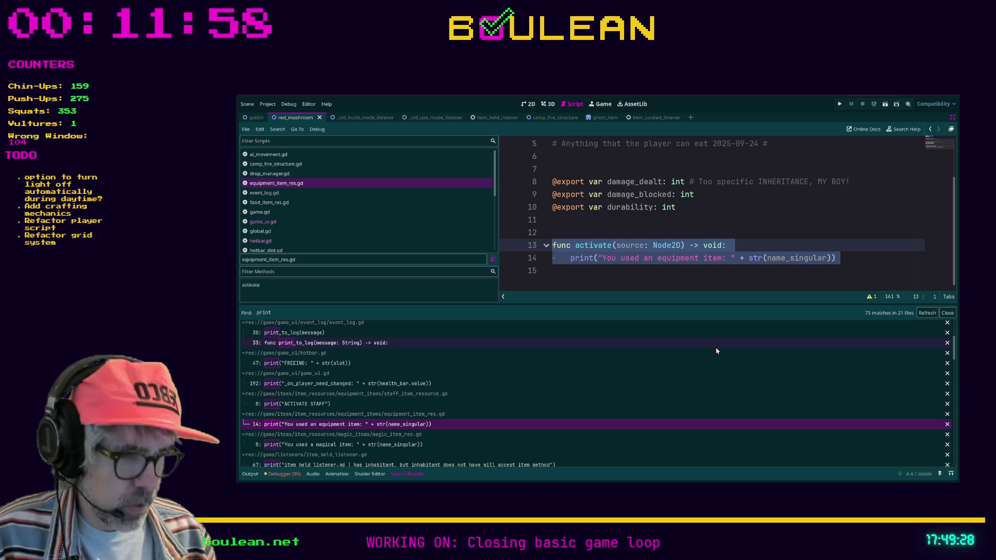
key(ctrl+k)
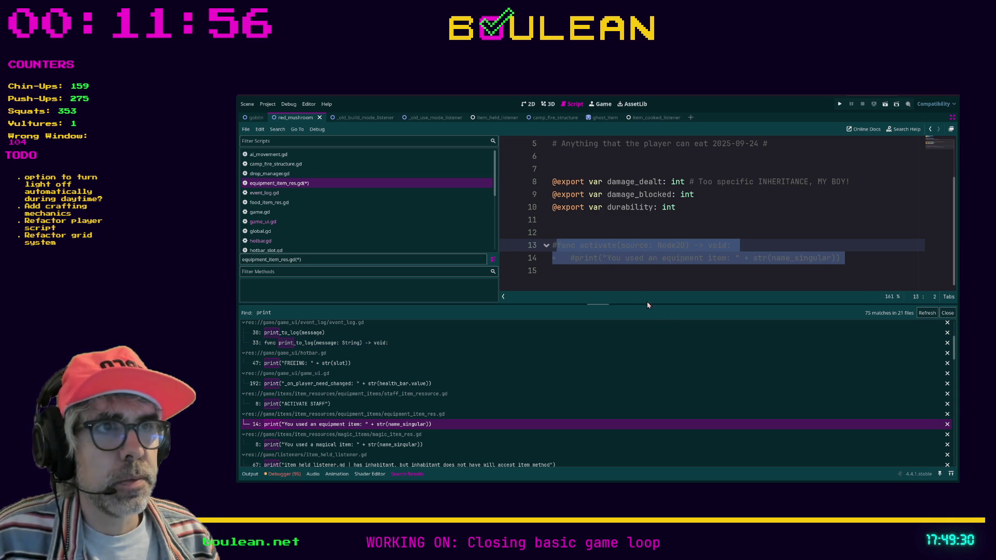
click(627, 283)
key(ctrl+s)
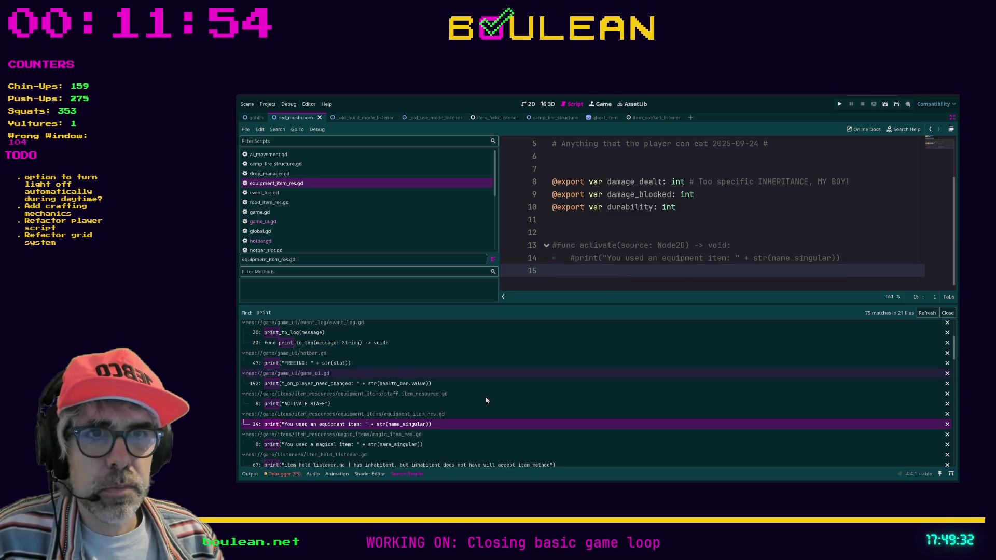
Step: Comment out the activate function in magic_item_res.gd
click(403, 445)
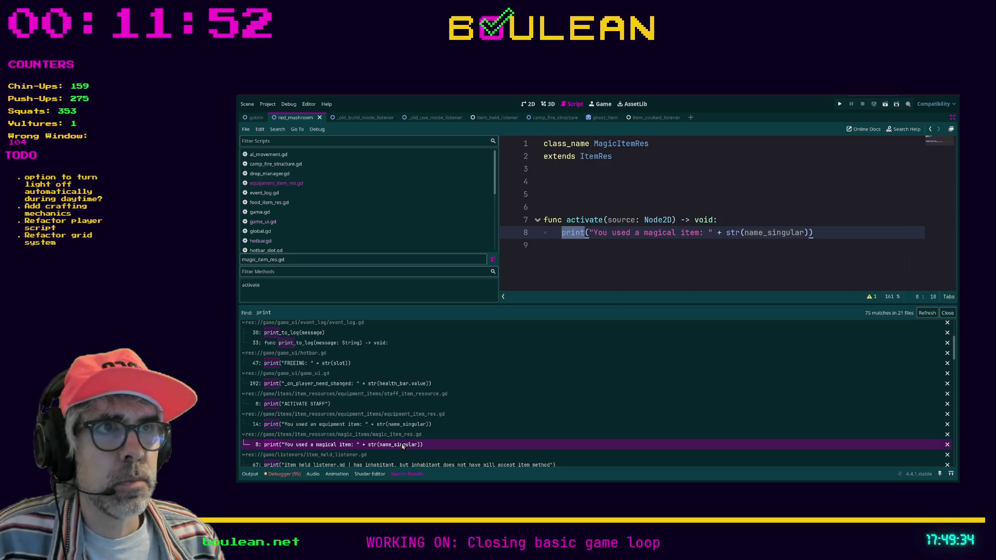
drag(571, 267, 535, 215)
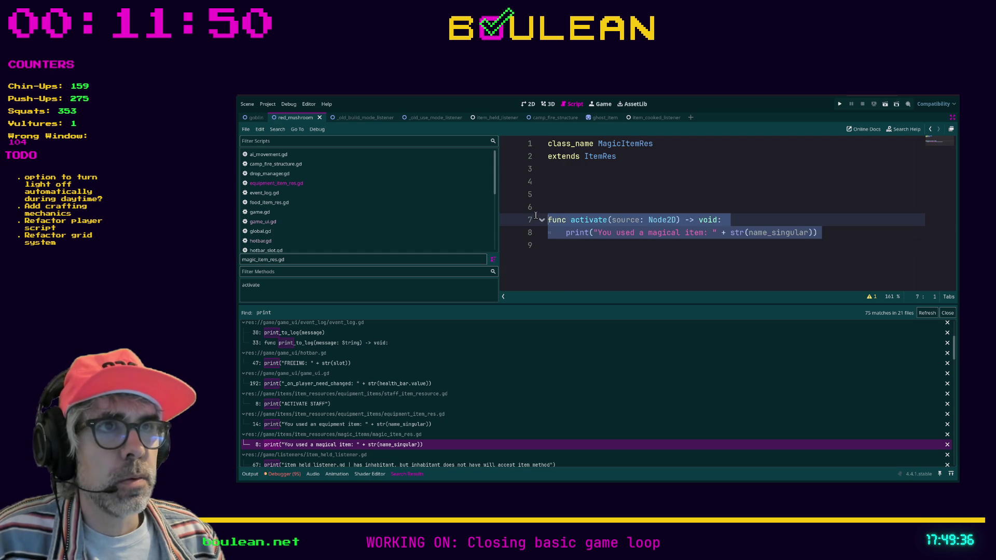
key(ctrl+k)
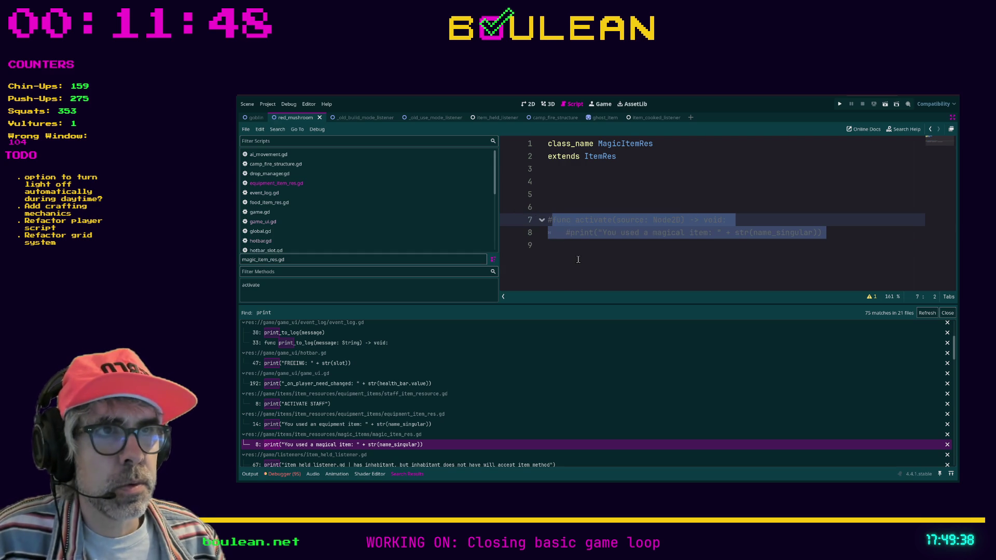
click(578, 259)
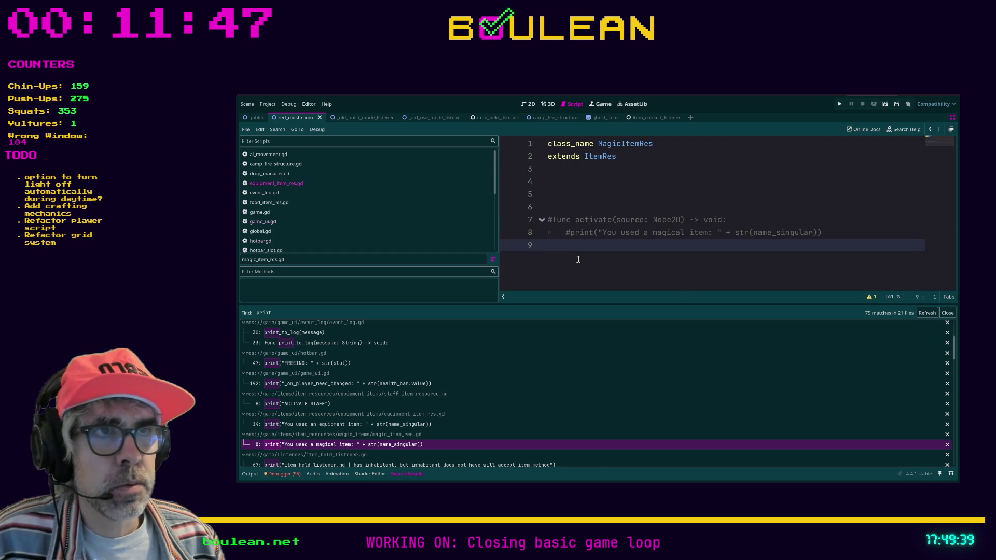
Step: Delete the commented-out else block and its leftover blank line in item_held_listener.gd's _is_tile_valid
click(392, 465)
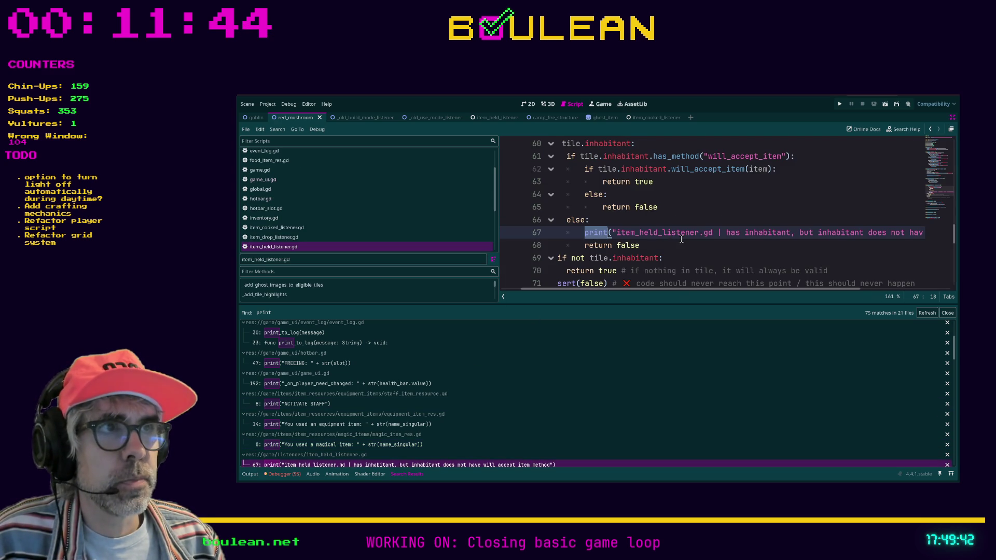
scroll(685, 249, down, 1)
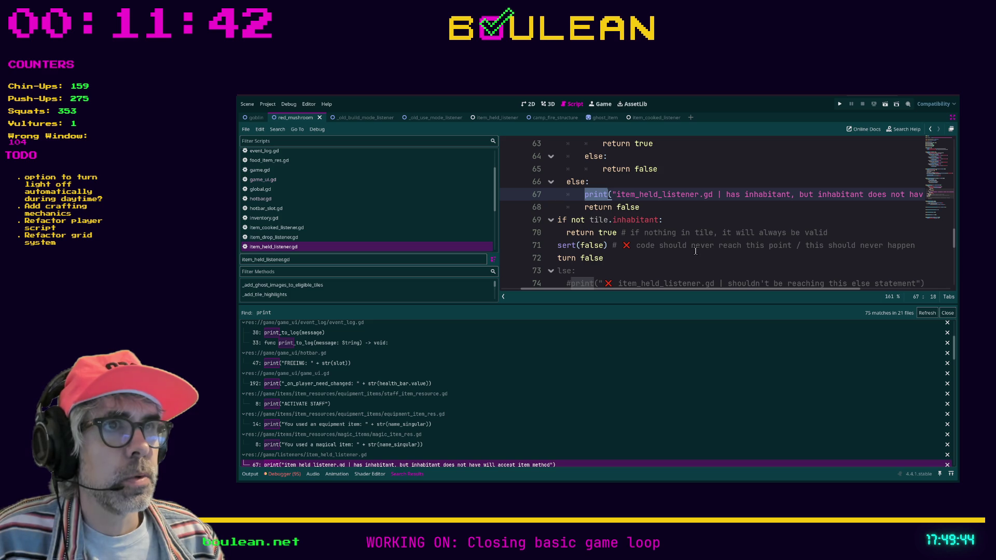
scroll(695, 249, down, 1)
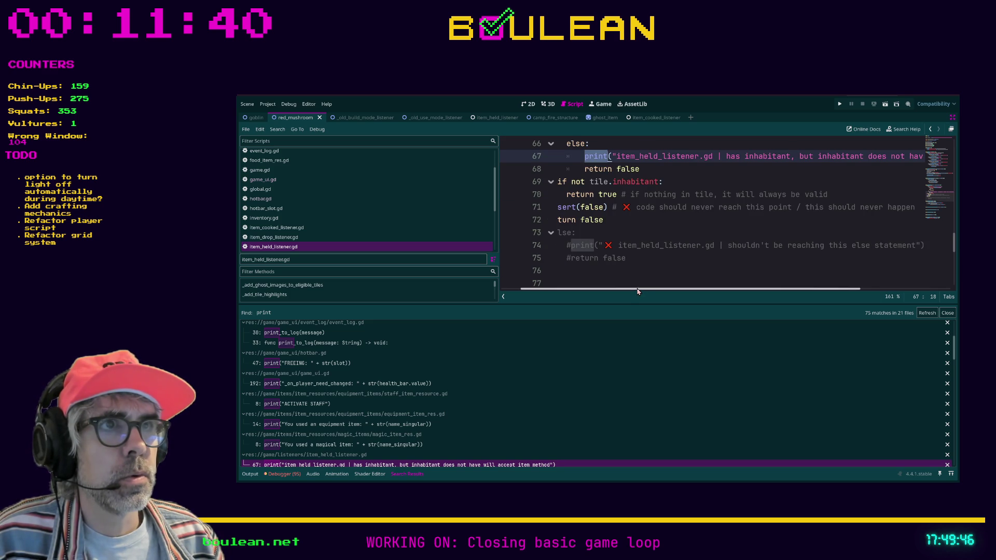
drag(637, 292, 618, 292)
drag(674, 258, 555, 237)
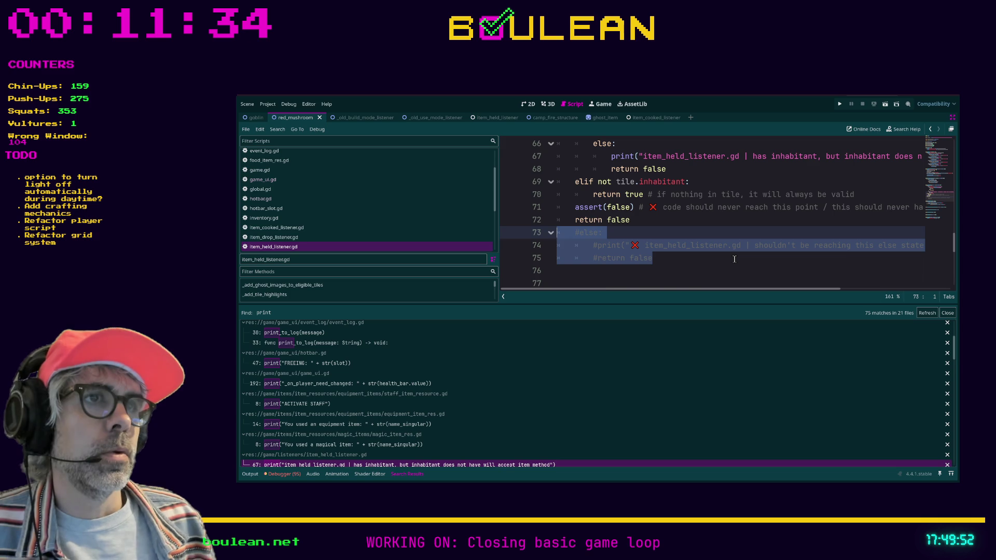
key(Delete)
key(Down)
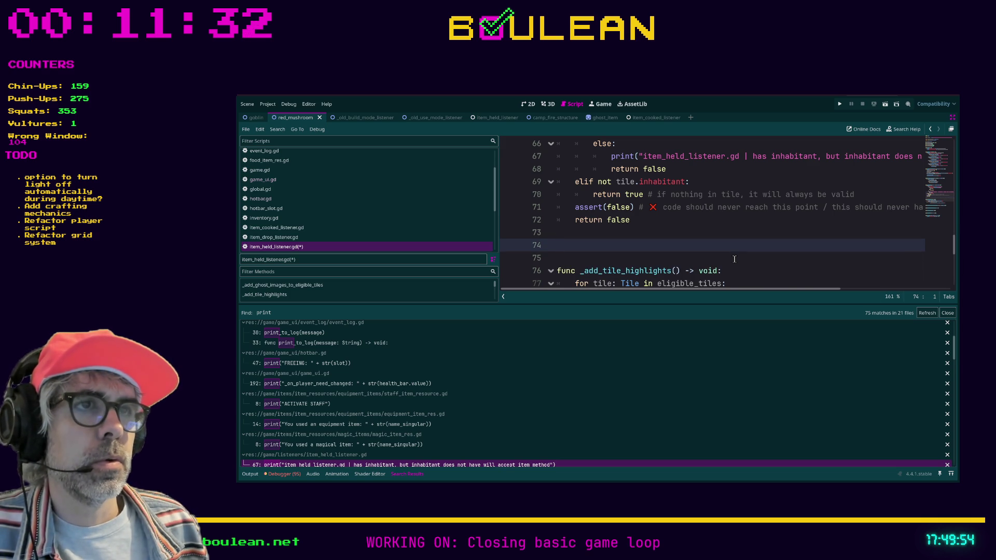
key(BackSpace)
Step: Enlarge the code area and review lines 65–68 with the assert and return false
scroll(734, 259, up, 2)
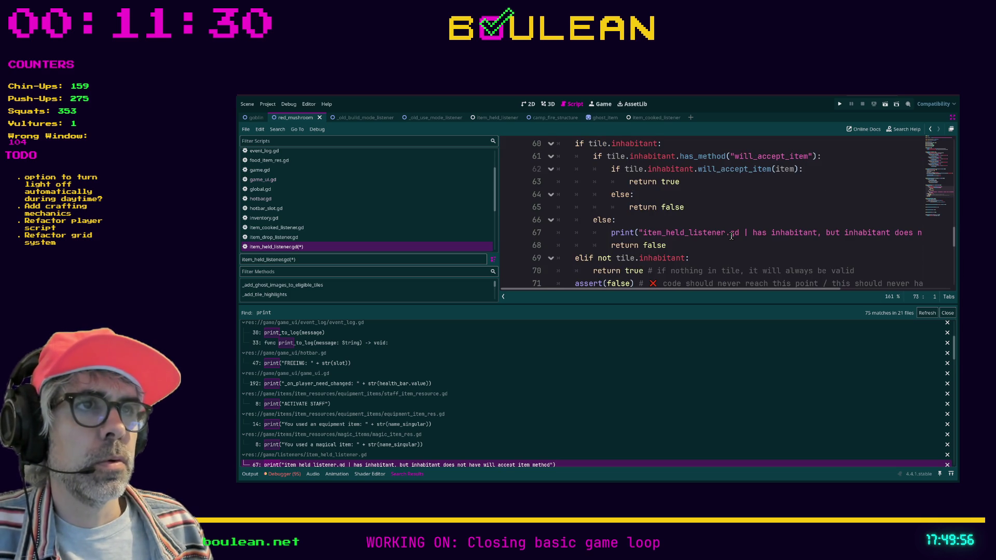
scroll(731, 236, down, 1)
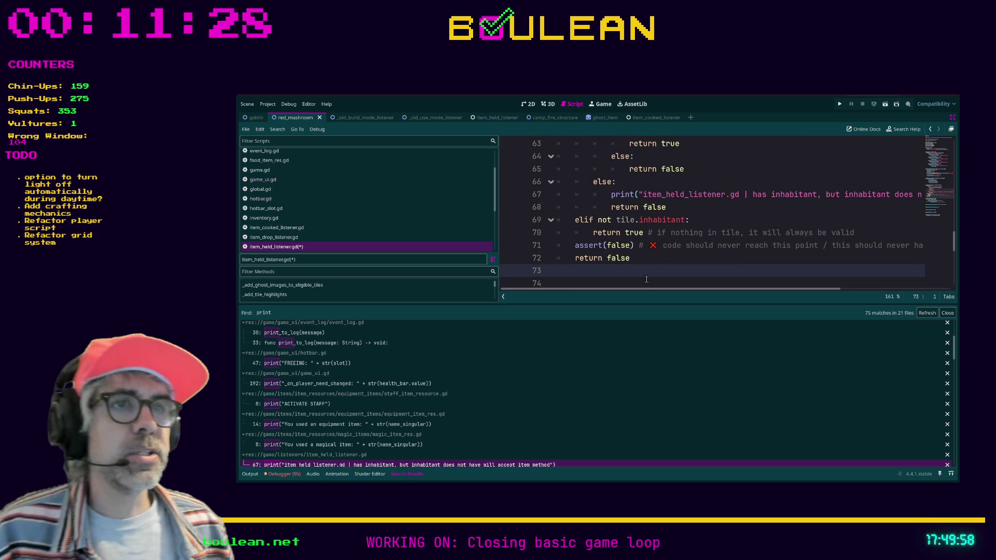
drag(649, 259, 556, 253)
click(680, 207)
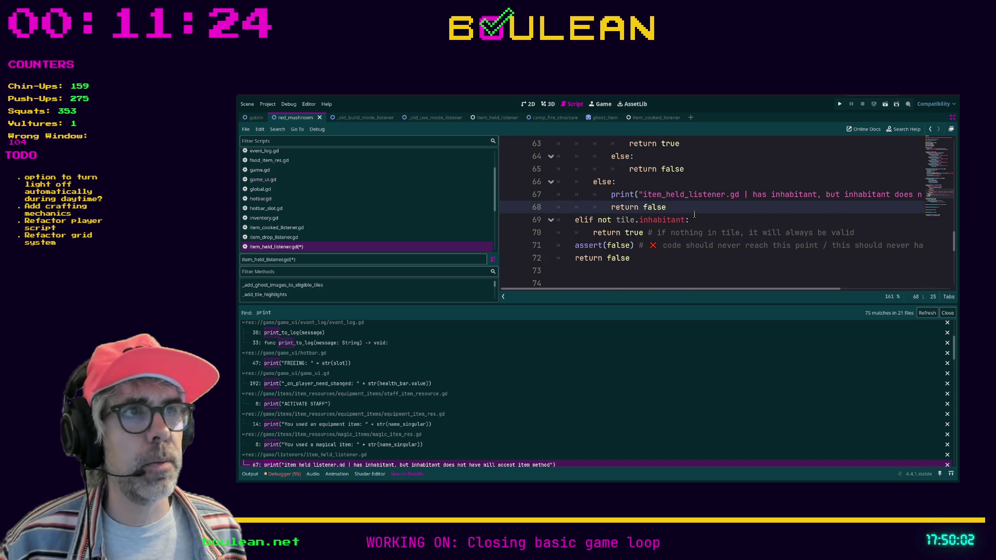
scroll(694, 214, down, 1)
scroll(700, 221, up, 3)
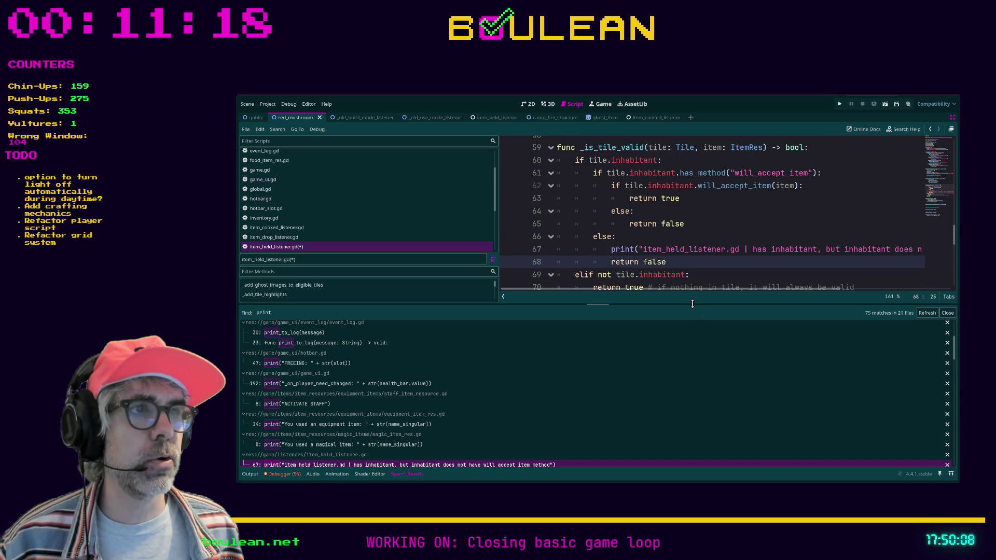
drag(692, 306, 680, 380)
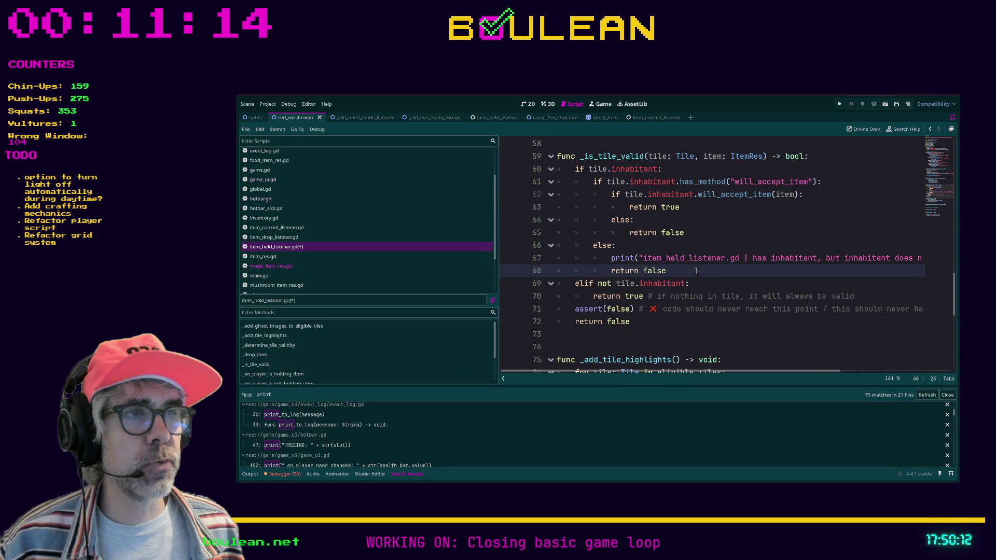
drag(696, 270, 556, 265)
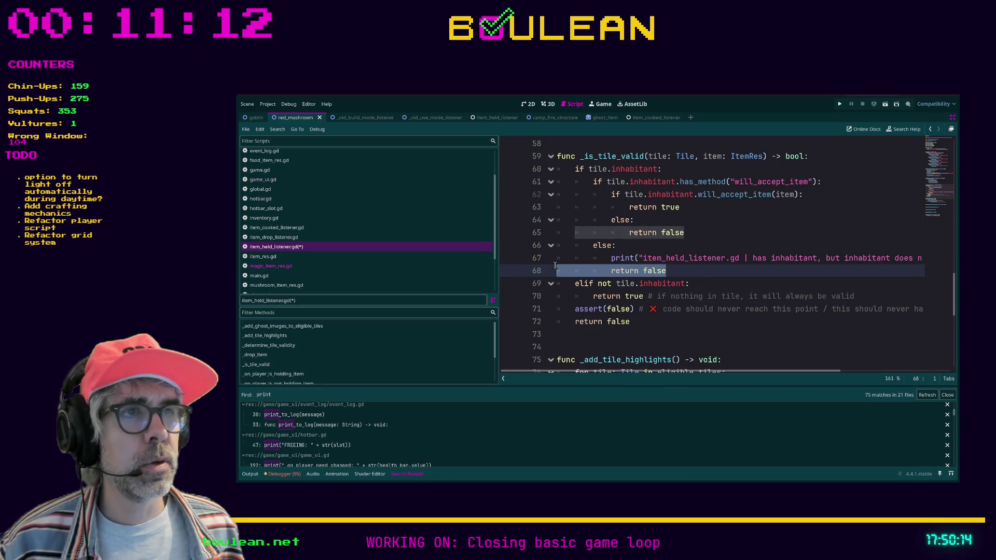
click(670, 273)
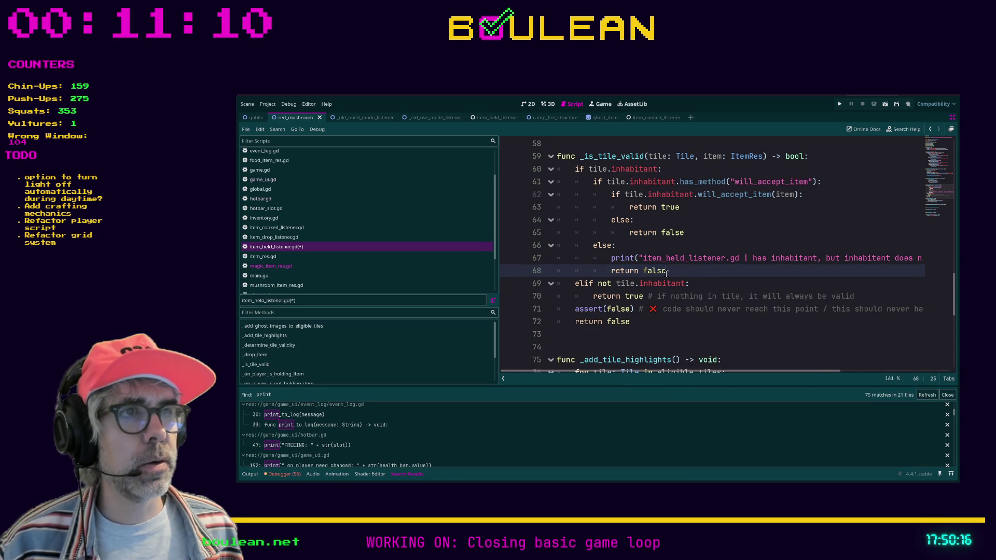
mouse_move(666, 273)
mouse_down()
mouse_move(558, 271)
mouse_move(557, 232)
mouse_up()
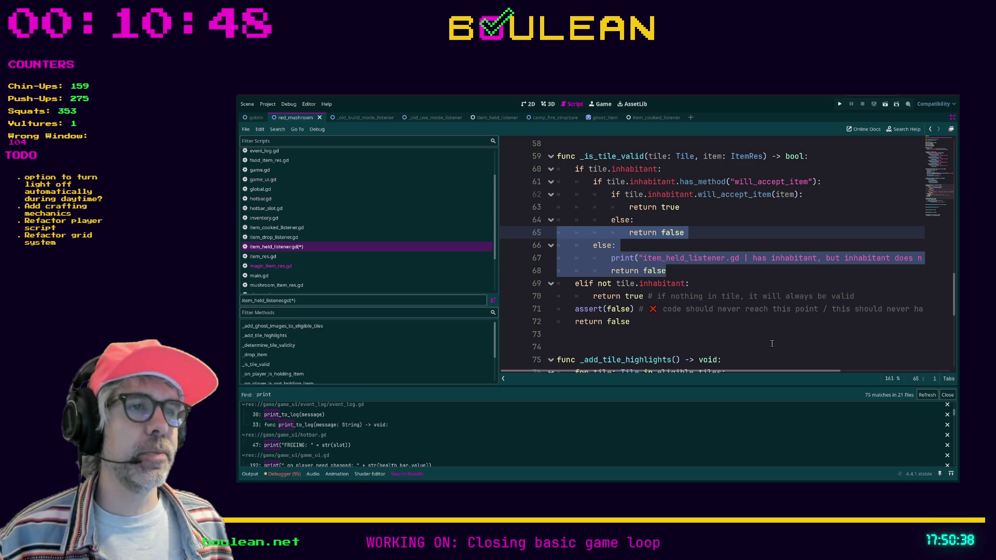
click(675, 334)
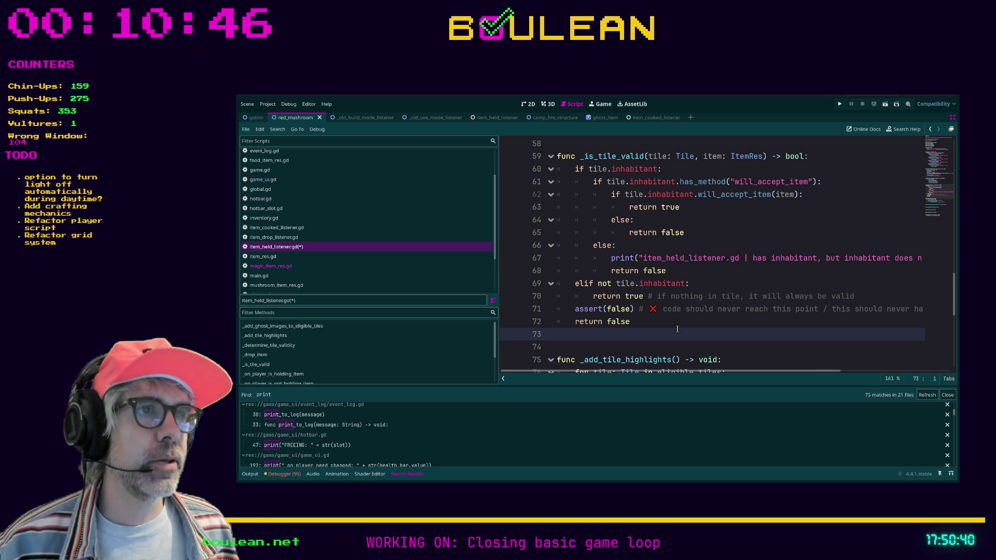
click(761, 245)
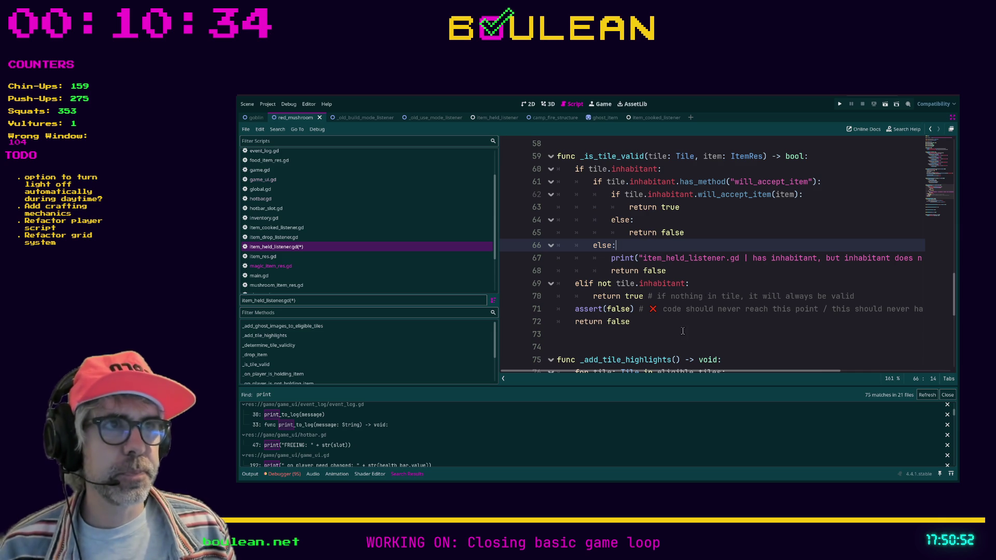
click(669, 345)
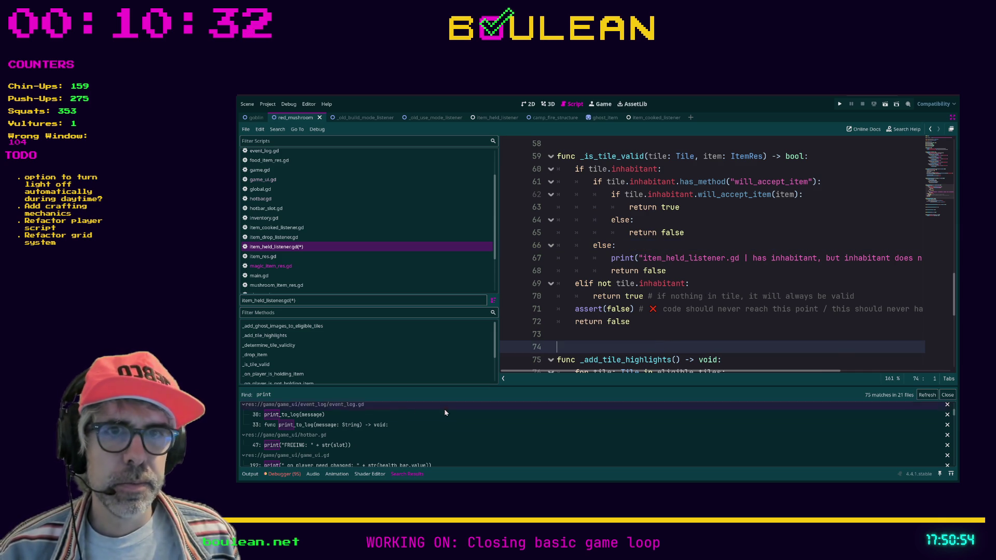
Step: Inspect the print_to_log call and its definition in event_log.gd
click(381, 416)
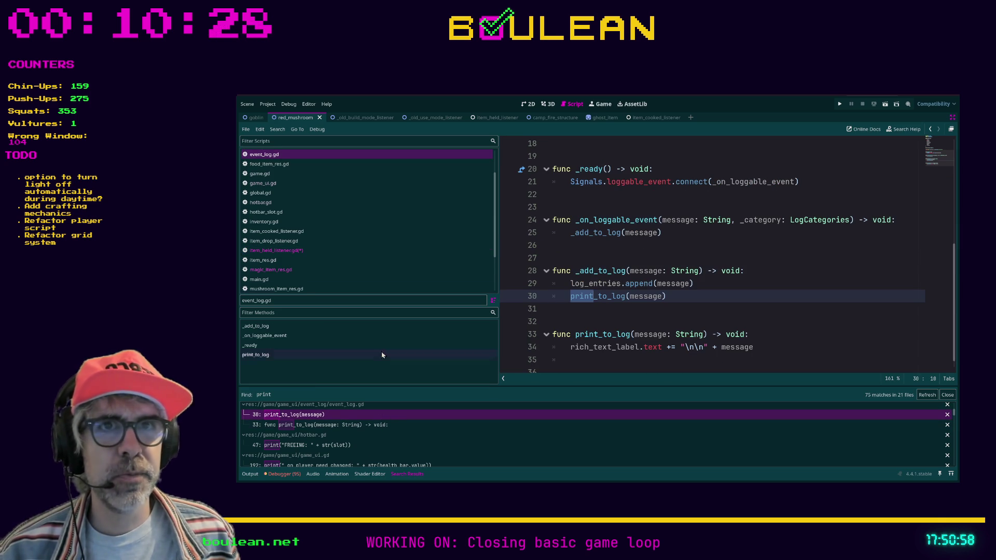
click(549, 308)
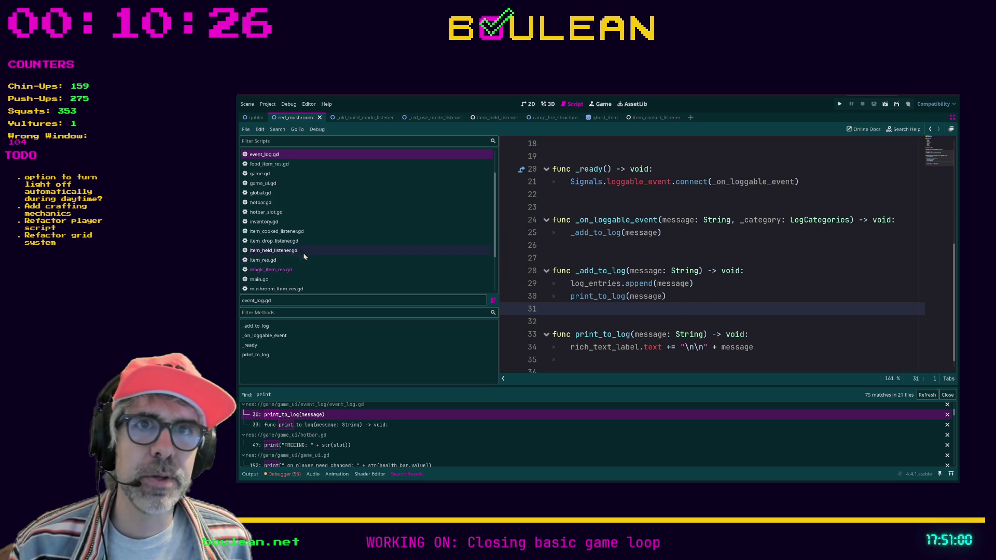
click(355, 425)
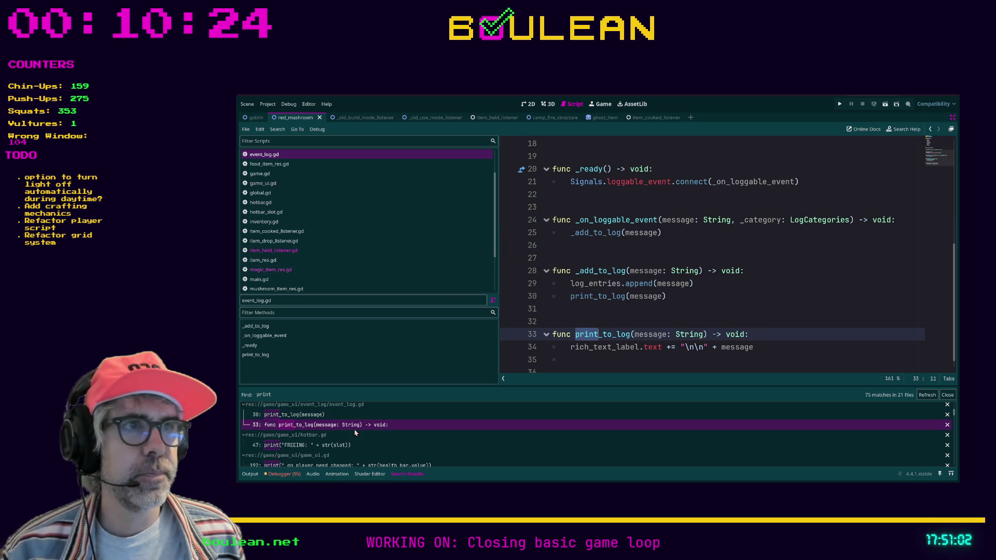
Step: Review hotbar.gd's FREEING print, then go to game_ui.gd's _on_player_need_changed at line 192
click(335, 445)
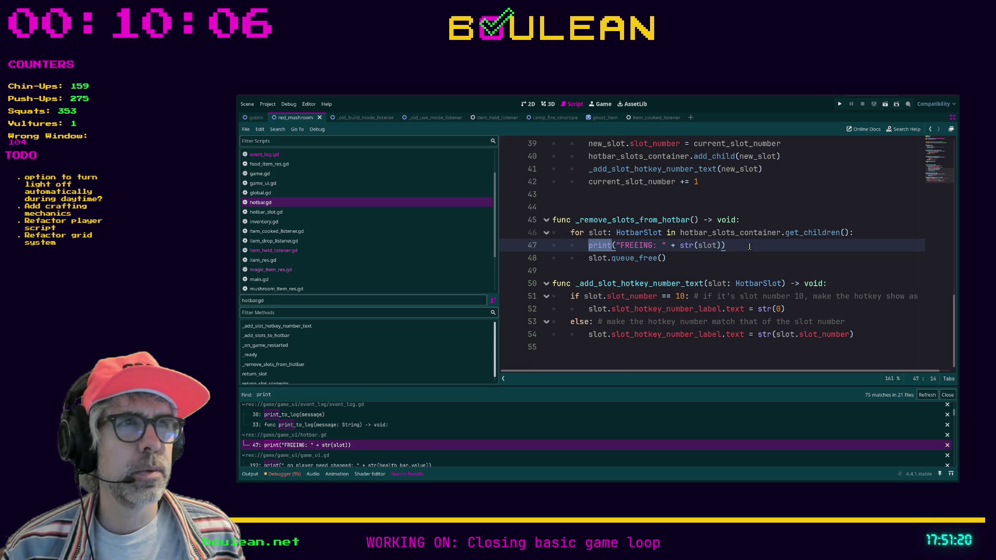
click(721, 265)
scroll(697, 263, up, 3)
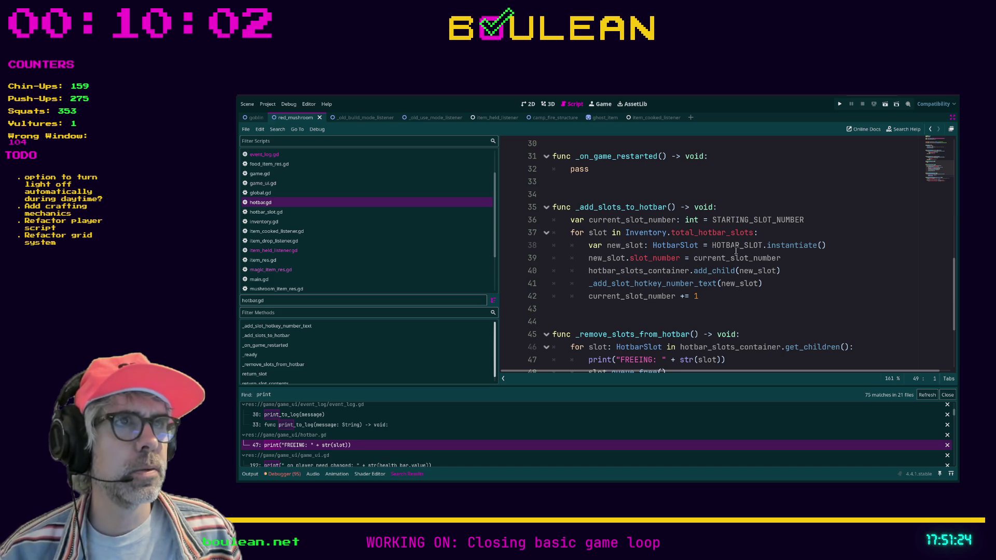
click(676, 324)
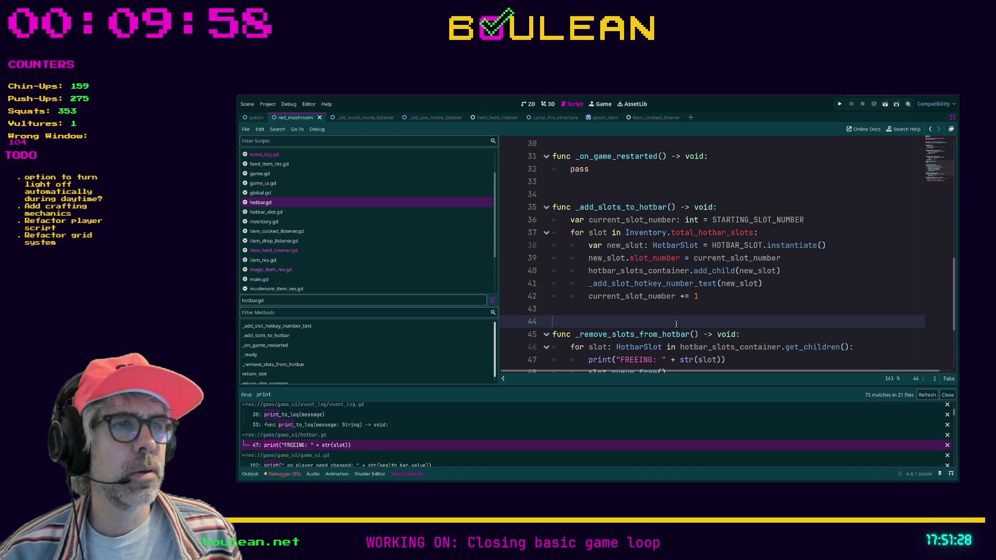
scroll(676, 324, down, 1)
scroll(676, 324, down, 1)
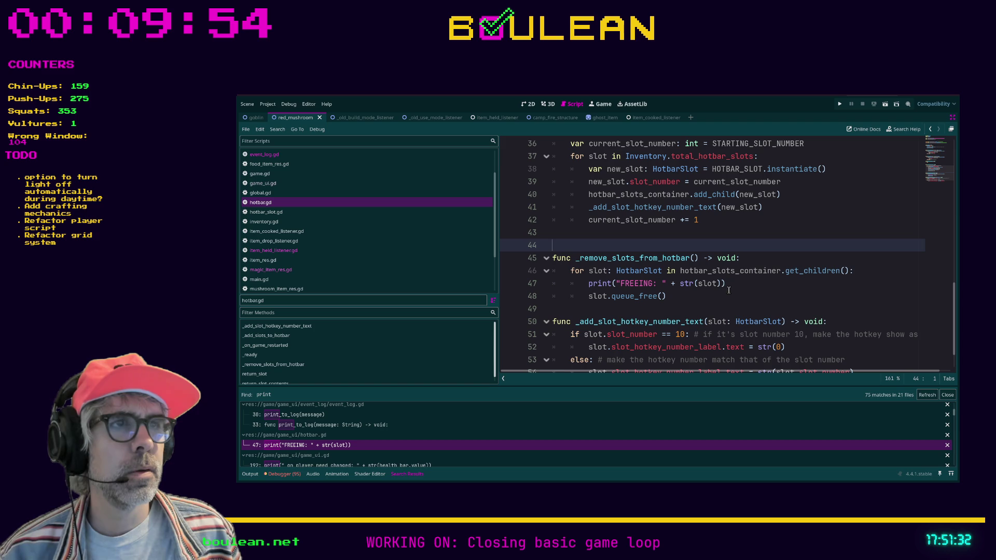
click(724, 308)
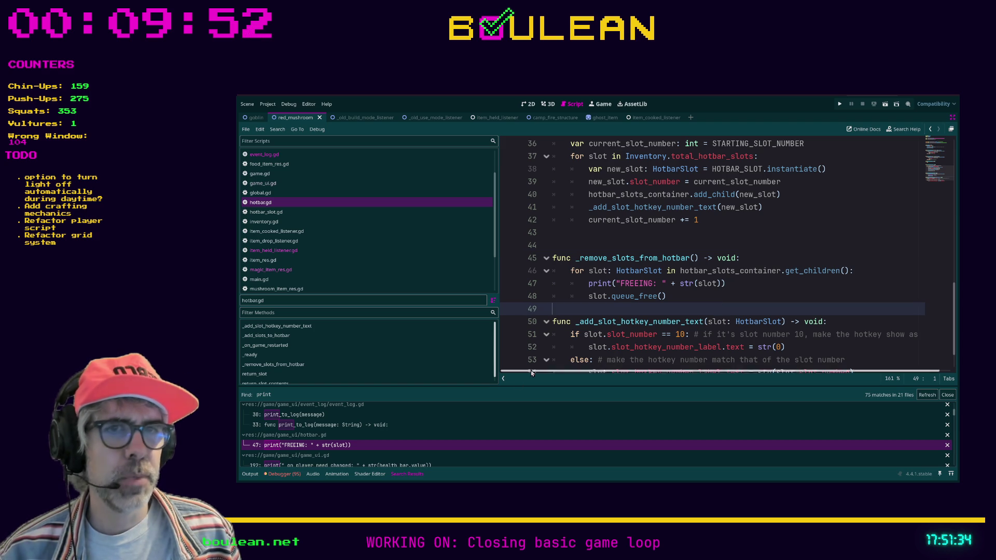
click(363, 464)
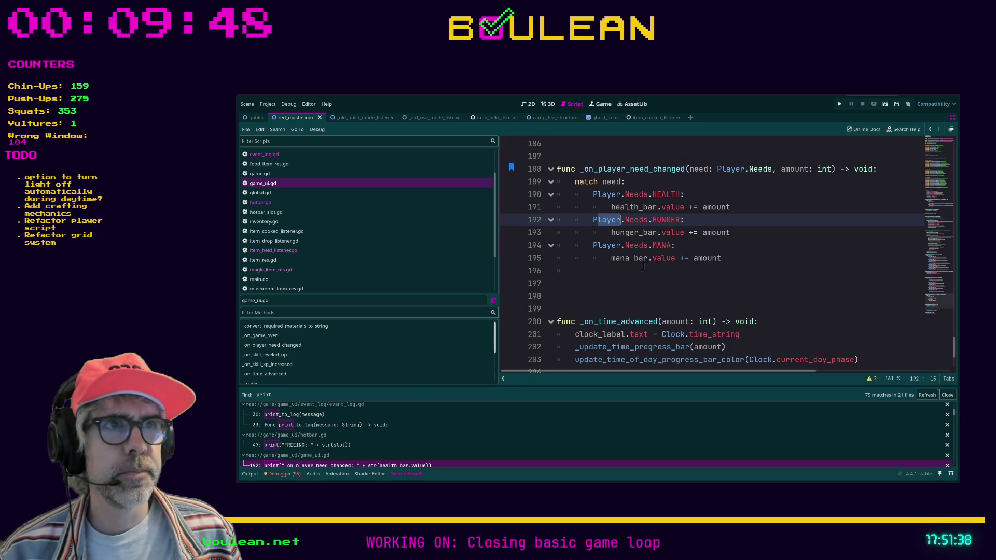
Step: Delete the print("ACTIVATE STAFF") line 8 from staff_item_resource.gd
scroll(723, 253, up, 1)
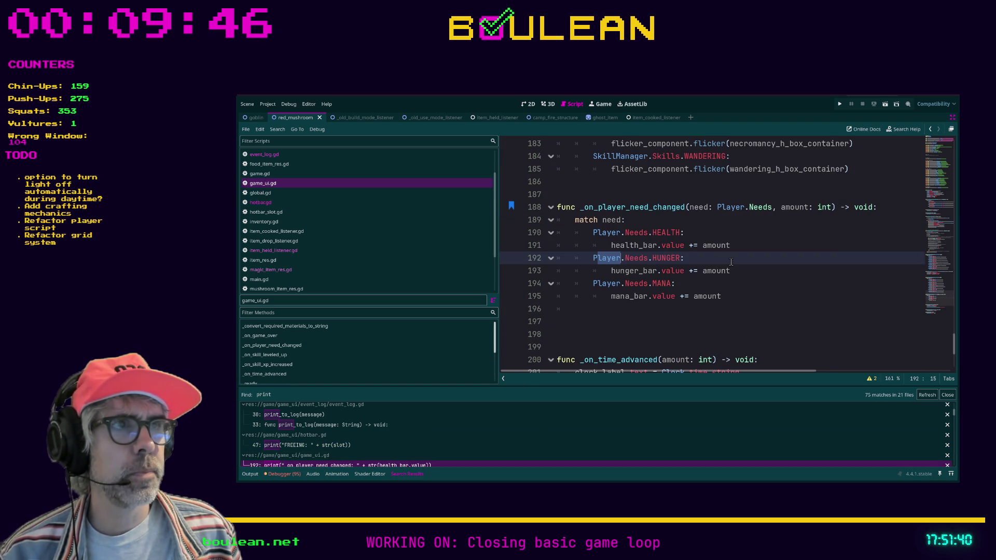
scroll(468, 424, down, 1)
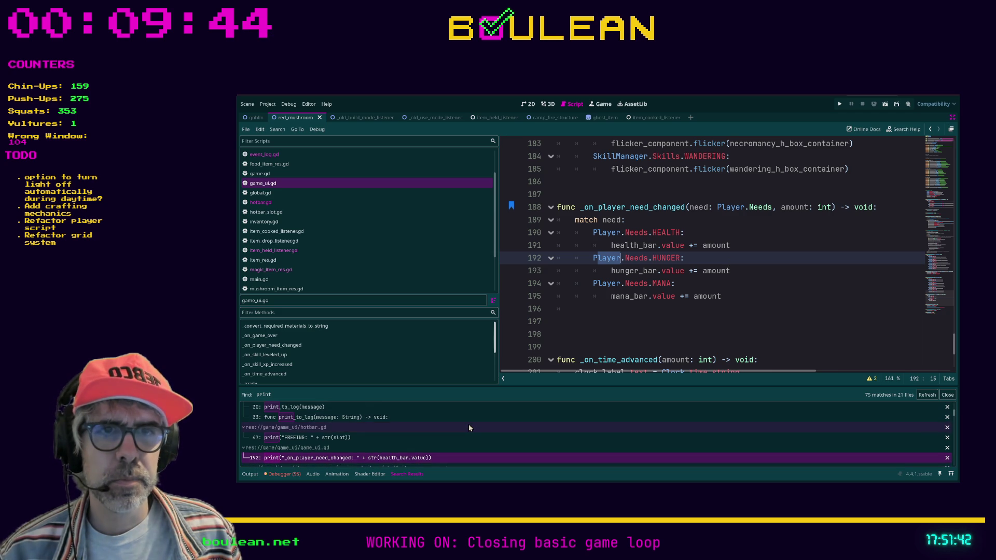
scroll(468, 424, down, 1)
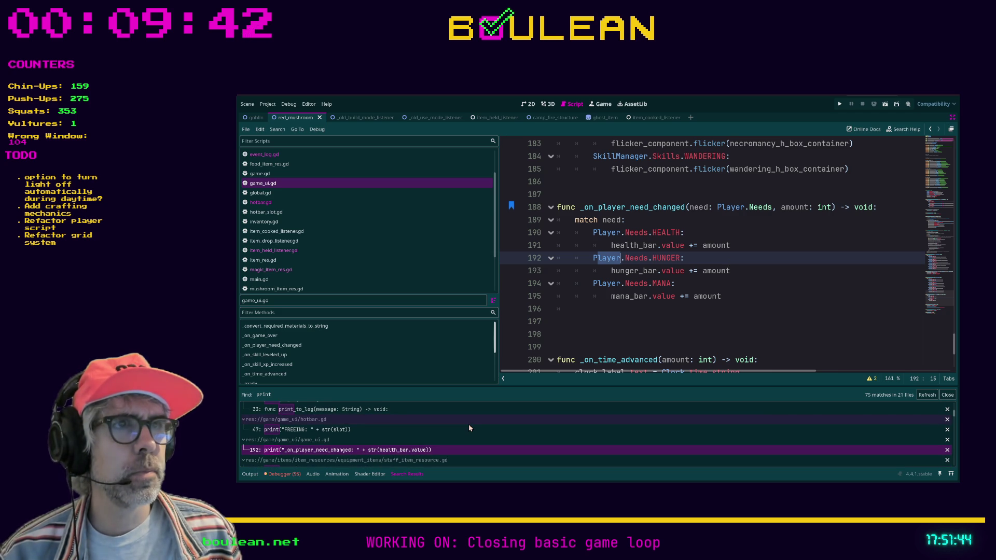
scroll(467, 427, down, 2)
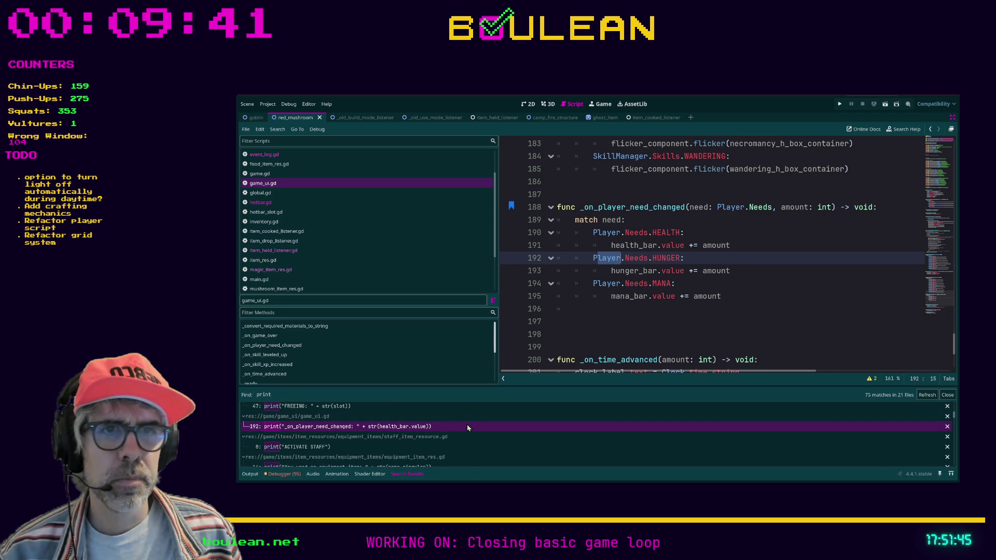
click(391, 448)
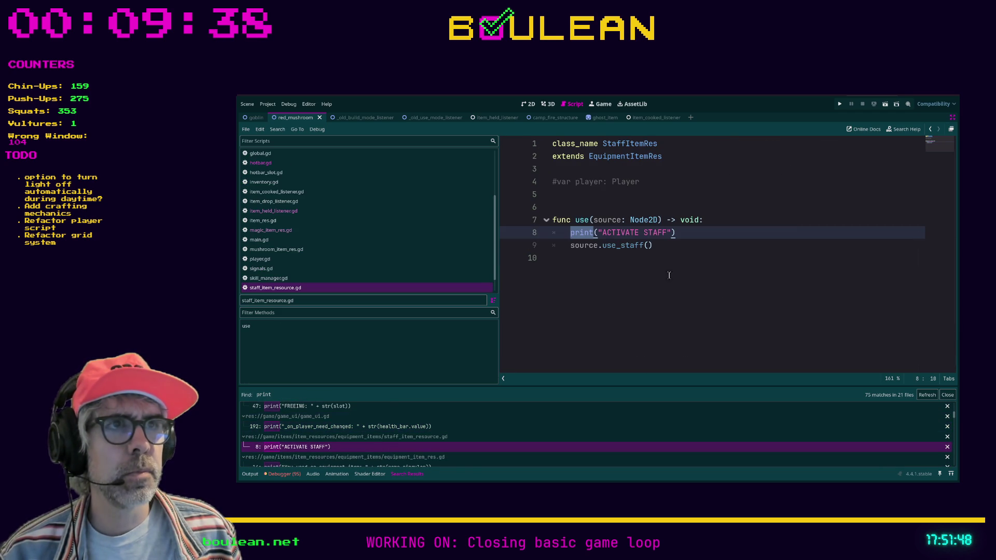
key(End)
key(shift+Home)
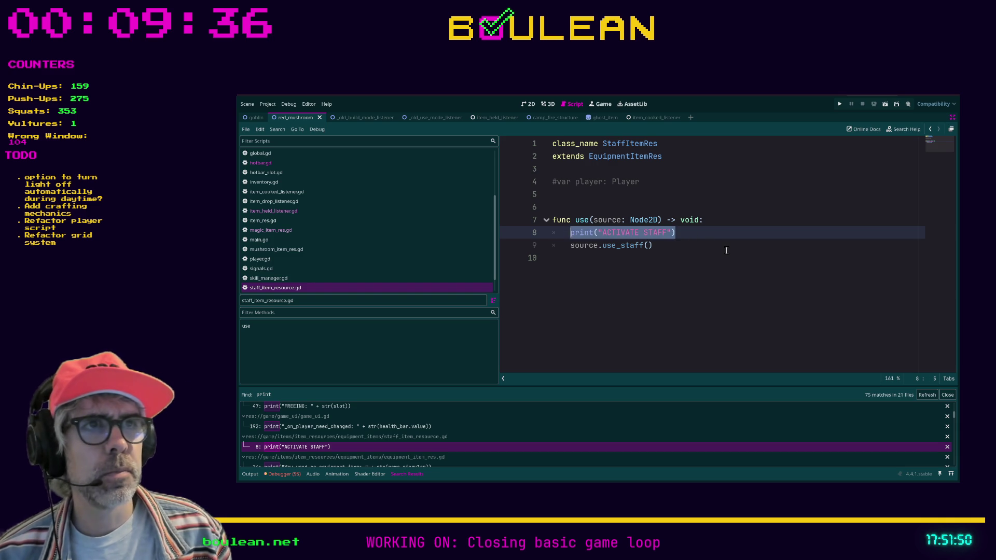
key(BackSpace)
key(BackSpace)
key(BackSpace)
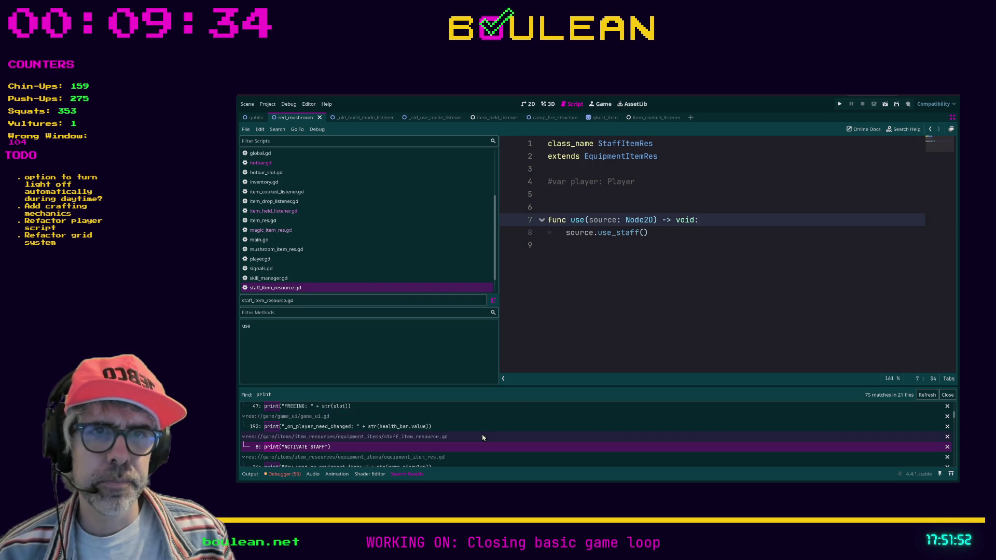
Step: Open equipment_item_res.gd at its commented-out print on line 14
scroll(479, 435, down, 1)
click(424, 452)
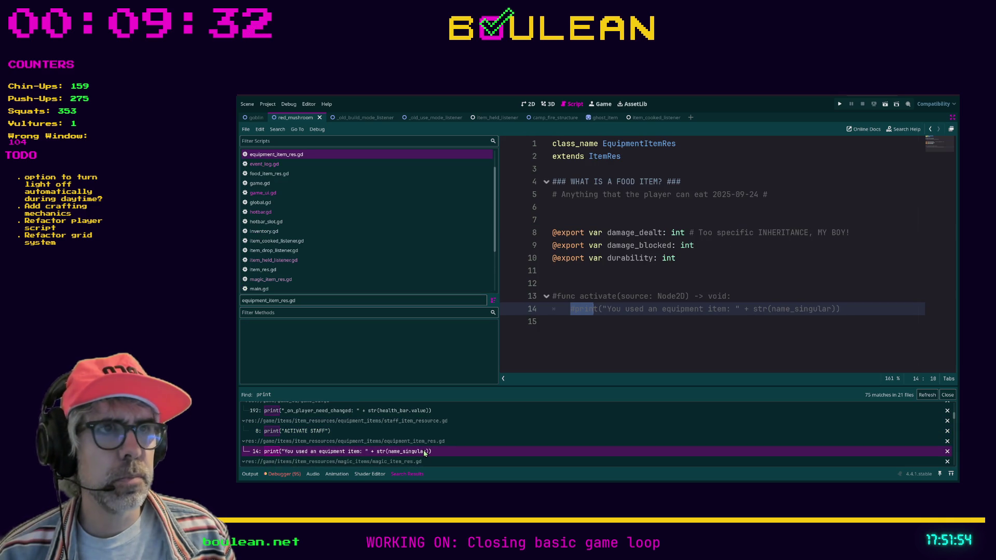
scroll(420, 455, down, 2)
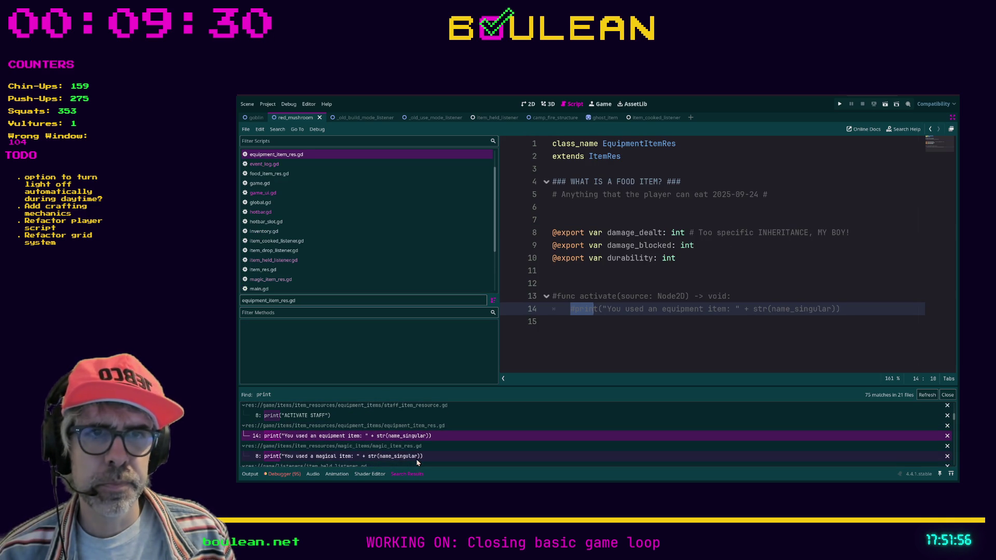
Step: Delete the has-inhabitant print on line 67 and its empty line in item_held_listener.gd
click(417, 460)
scroll(425, 452, down, 2)
click(423, 455)
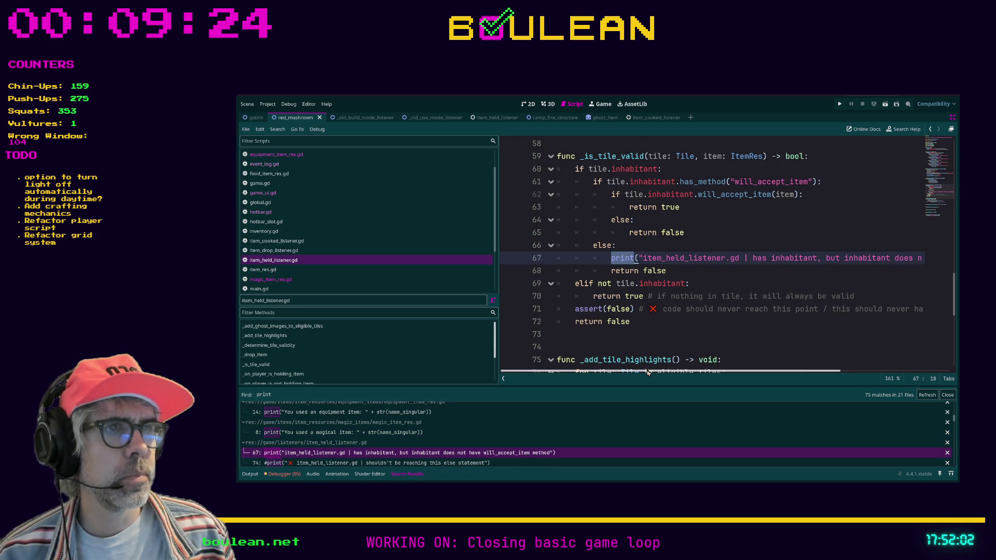
drag(648, 374, 762, 374)
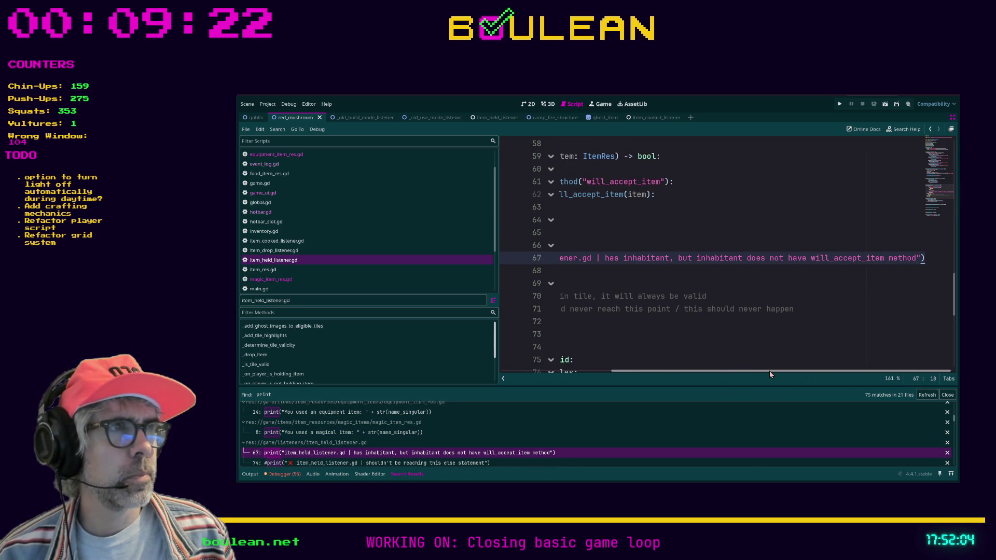
click(922, 258)
key(shift+Home)
key(BackSpace)
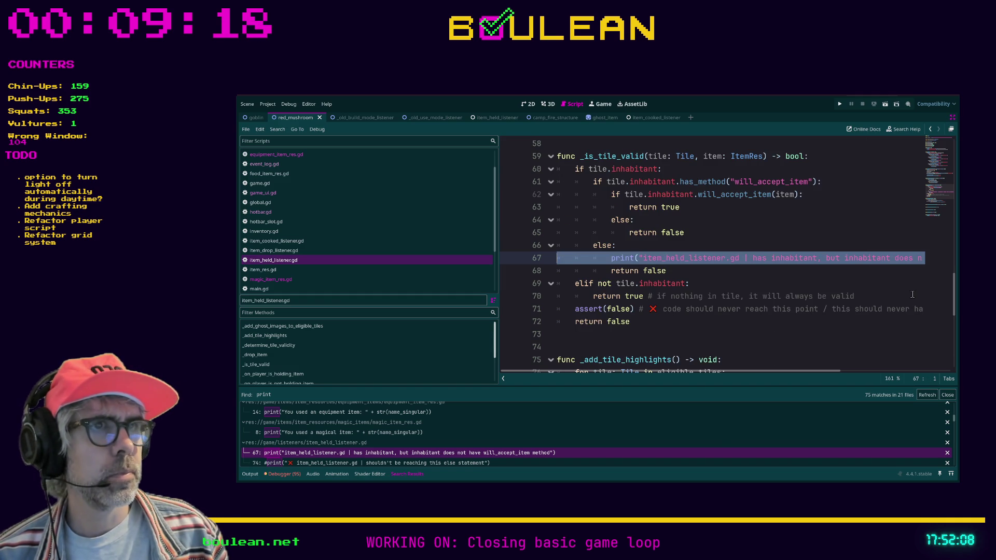
key(BackSpace)
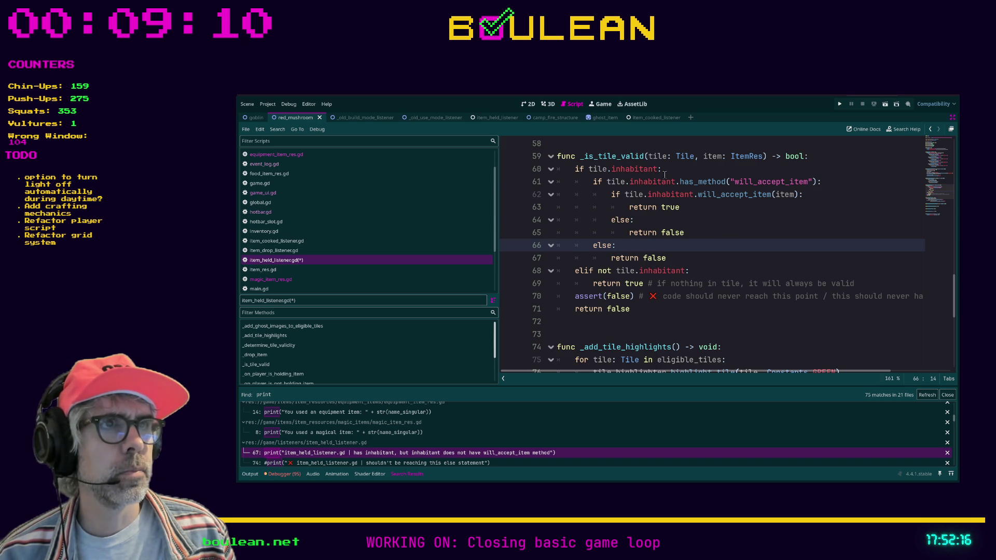
Step: Save item_held_listener.gd and open character_death_listener.gd at its ON ENEMY DIED print
click(616, 324)
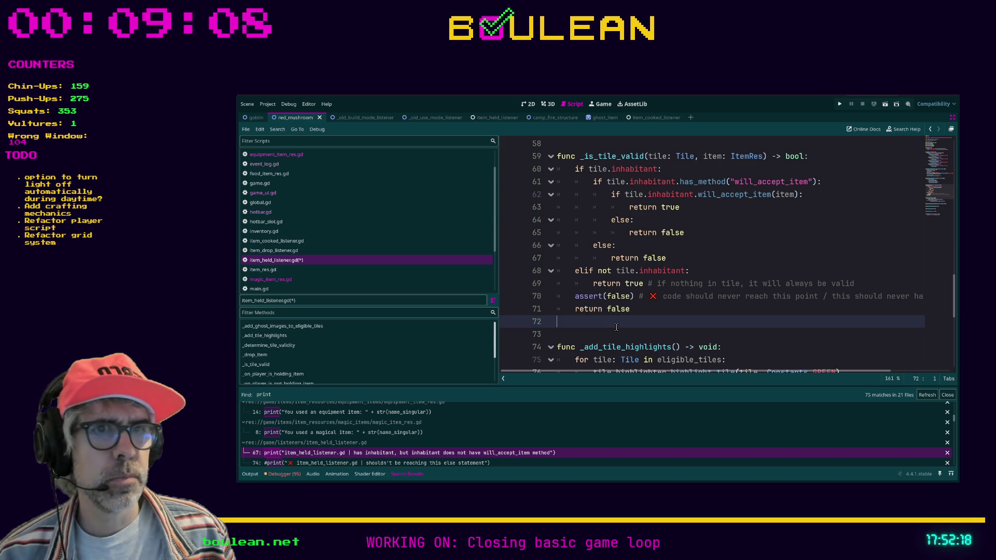
key(ctrl+s)
click(439, 463)
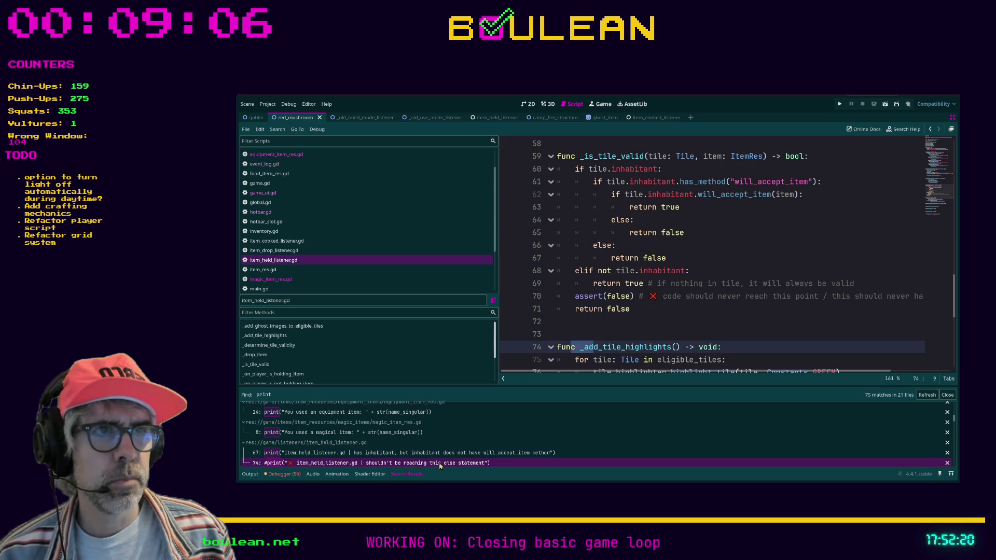
scroll(585, 319, down, 4)
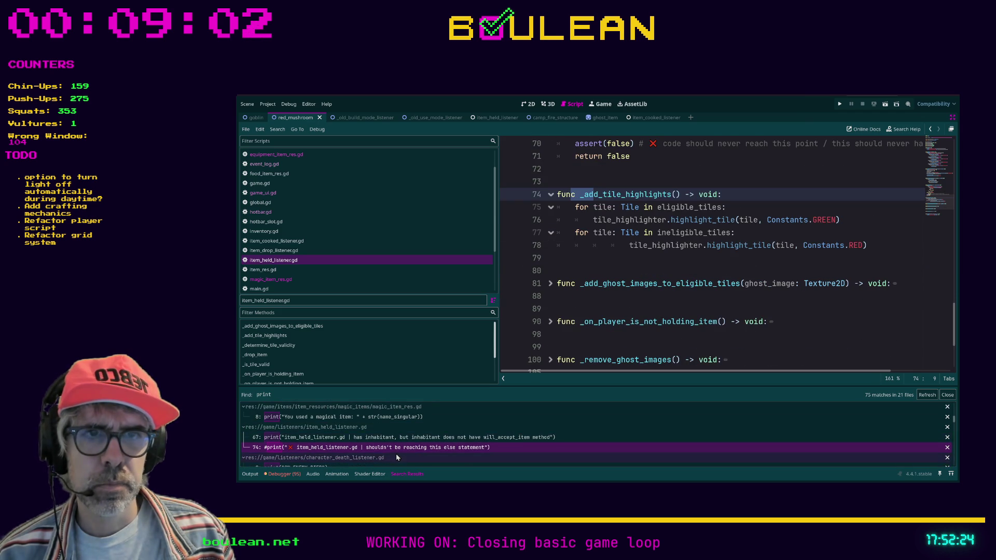
scroll(399, 451, down, 2)
Step: Delete print("ON ENEMY DIED") and its blank lines from _on_enemy_died, then save the script
click(379, 454)
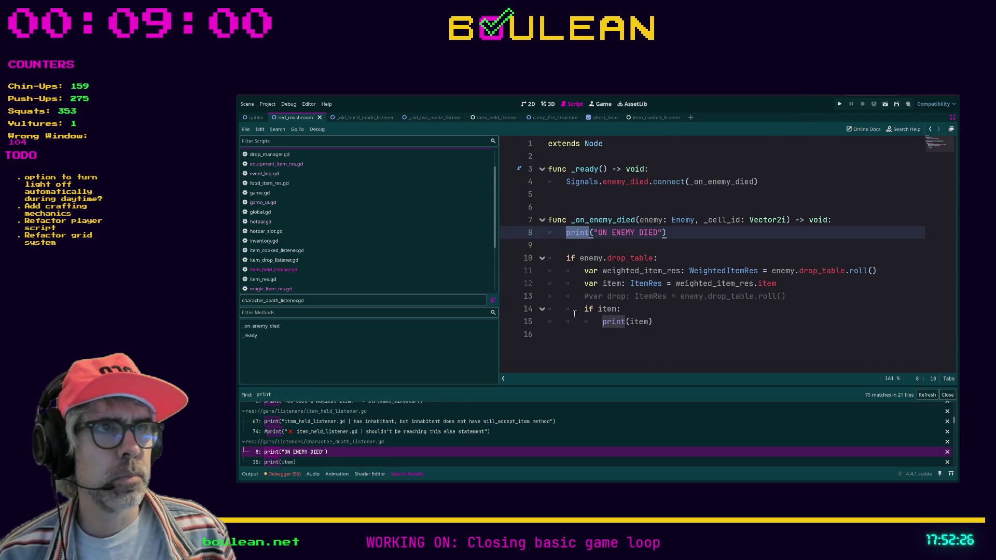
click(700, 235)
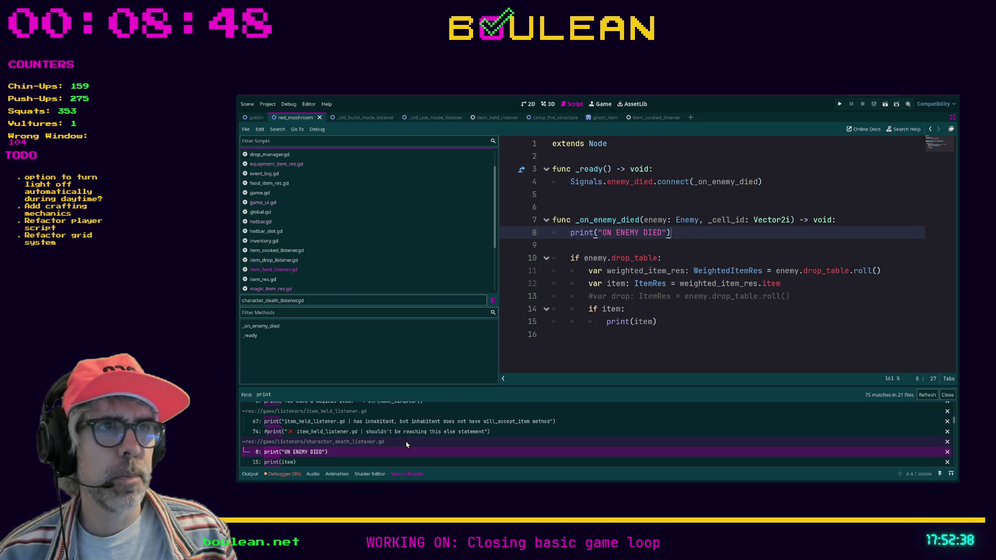
click(577, 248)
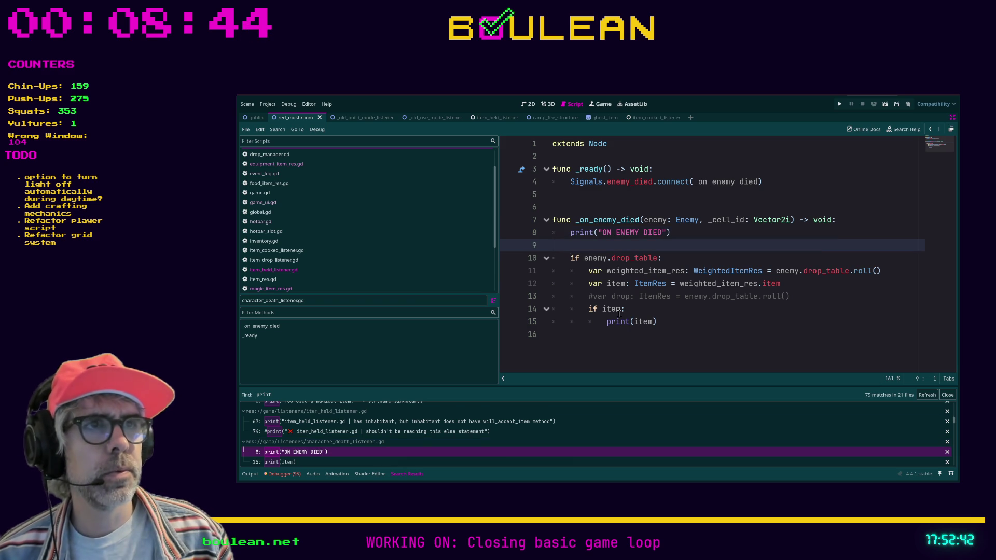
key(BackSpace)
key(shift+Home)
key(shift+Home)
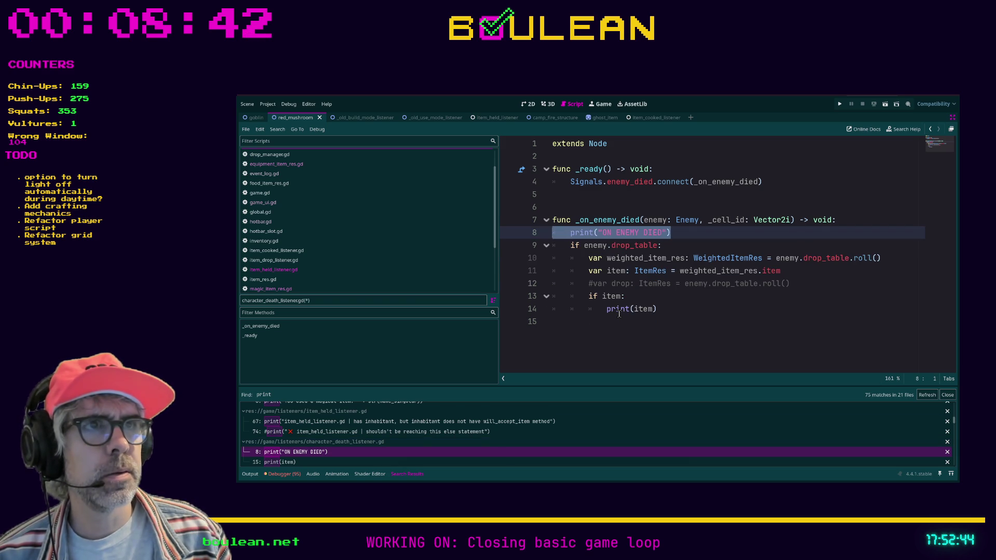
key(BackSpace)
key(BackSpace)
click(619, 313)
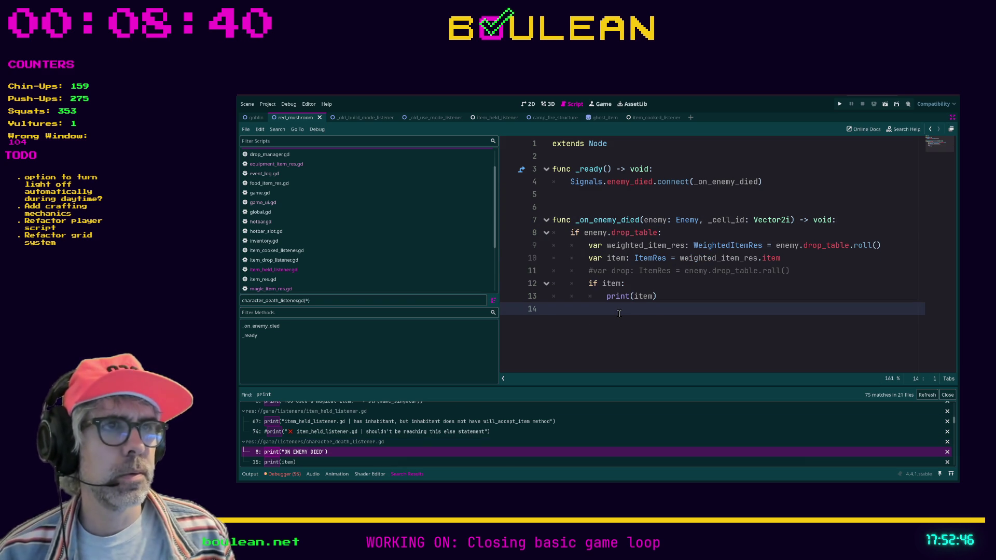
key(BackSpace)
key(ctrl+s)
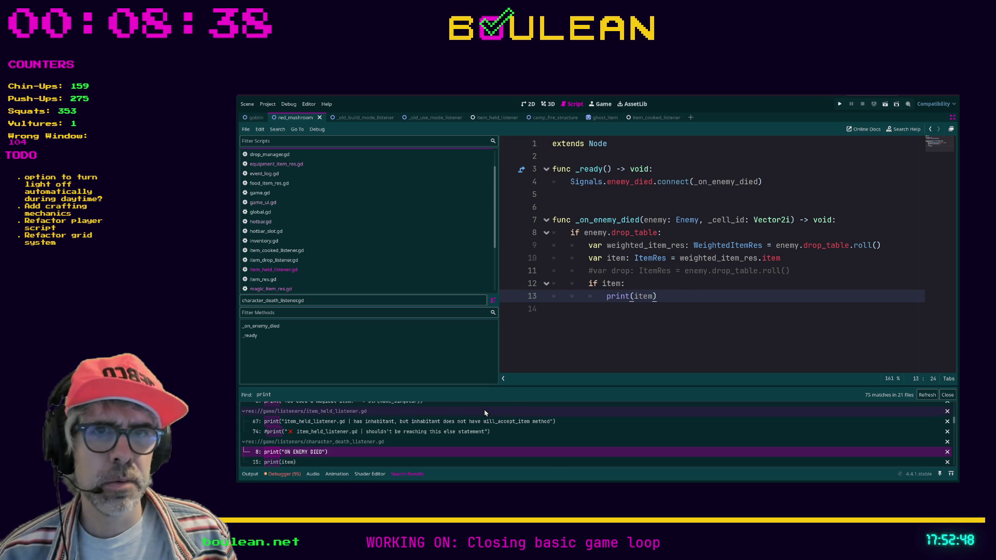
scroll(394, 448, down, 1)
click(381, 454)
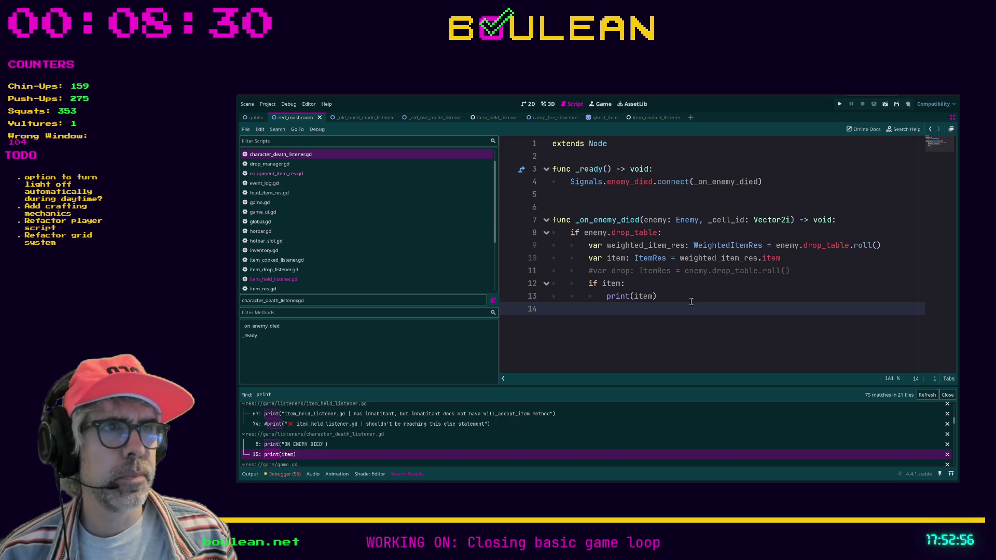
Step: Delete lines 11–13, restore them with undo, and save character_death_listener.gd unchanged
drag(690, 302, 554, 274)
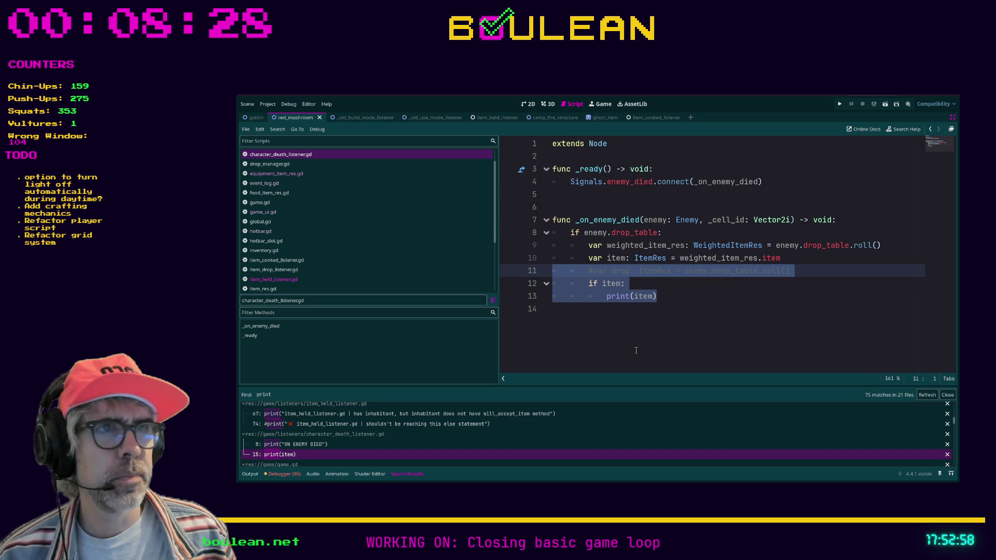
key(Delete)
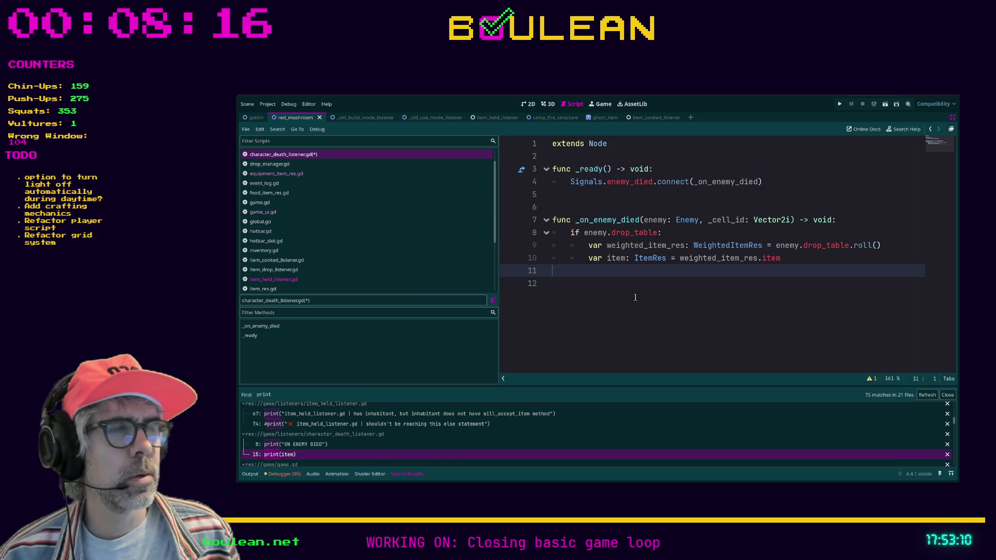
key(ctrl+z)
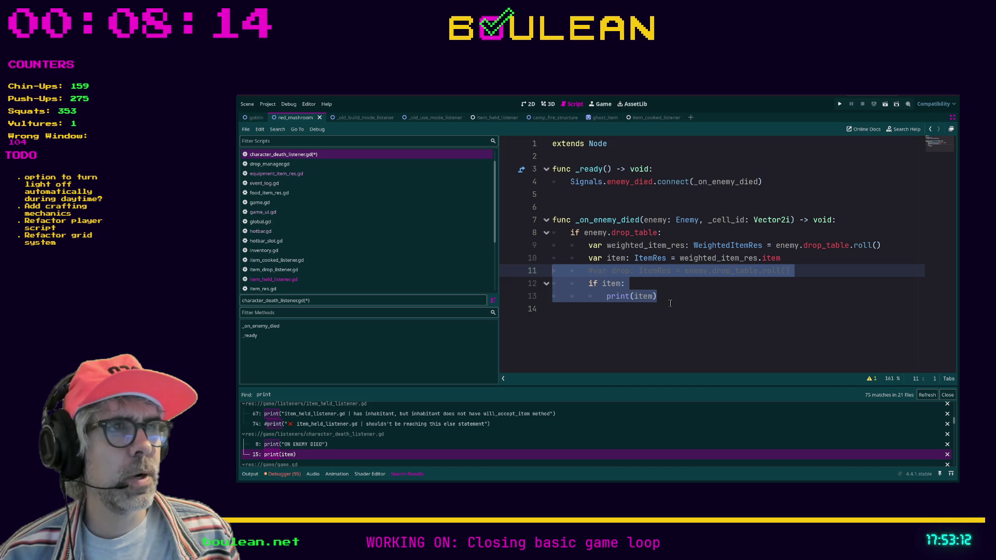
click(670, 303)
key(ctrl+s)
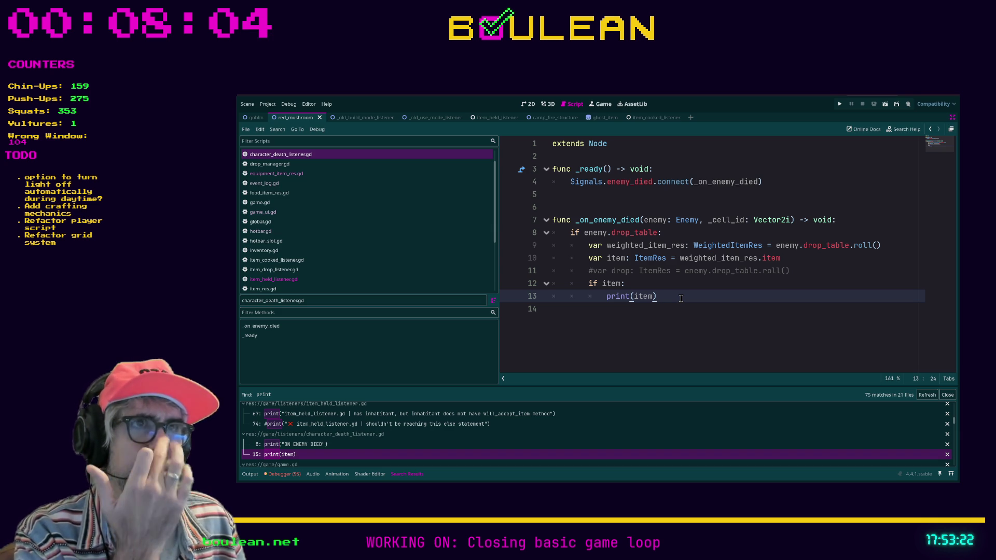
Step: Review the whole _on_enemy_died function, then launch the game to test drops
mouse_move(681, 298)
mouse_down()
mouse_move(570, 296)
mouse_move(556, 283)
mouse_move(541, 222)
mouse_up()
click(695, 295)
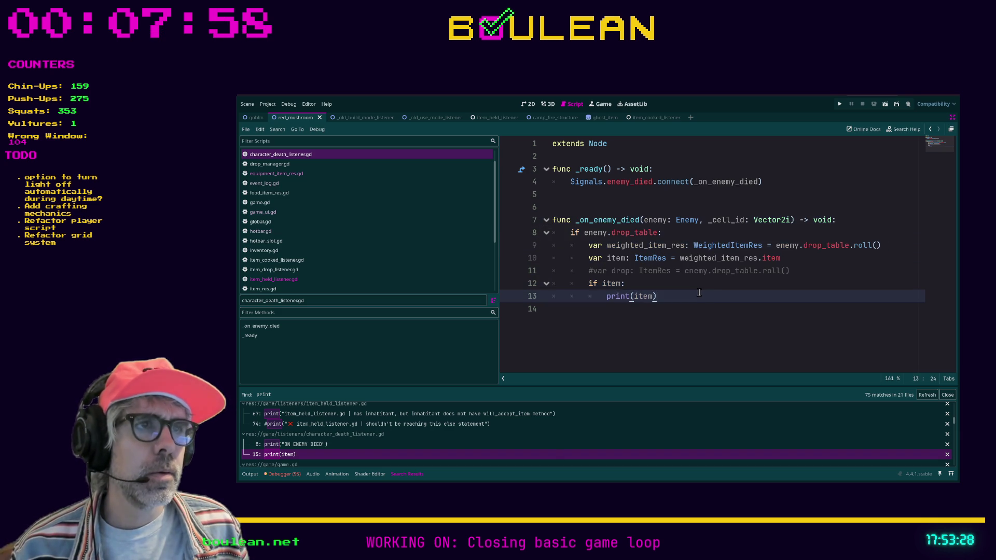
drag(666, 295, 536, 224)
click(677, 296)
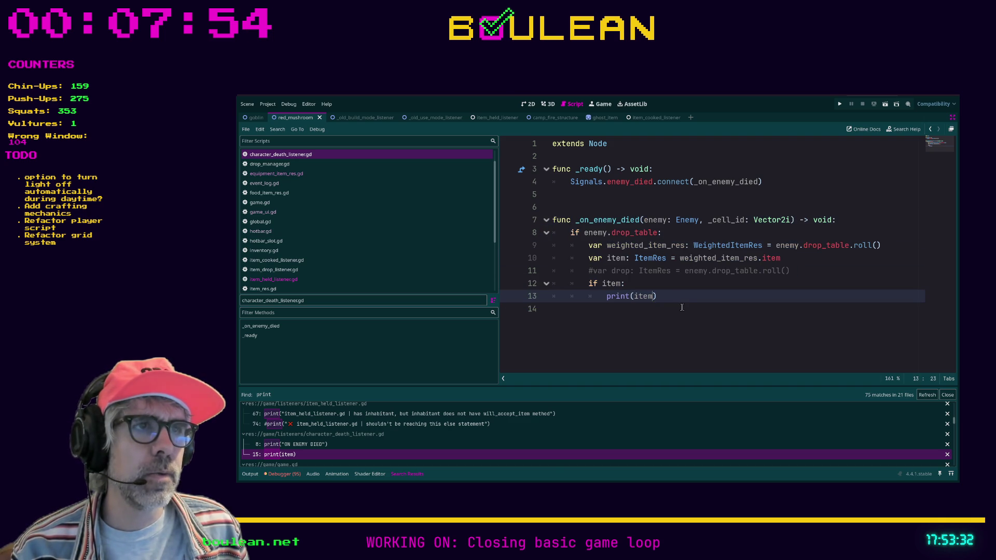
key(ctrl+s)
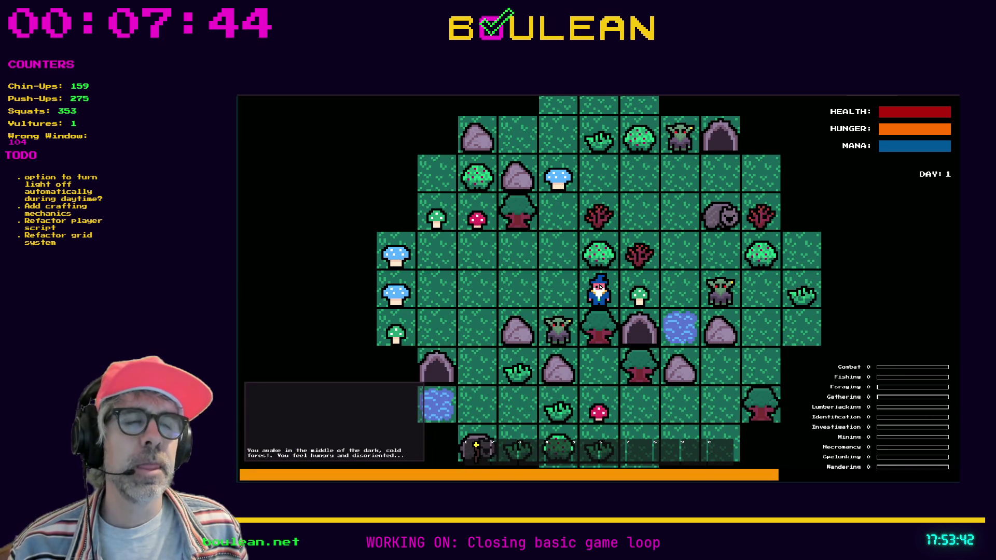
Step: Step left, craft a Camp Fire, place it above the wizard, and reopen the recipes
key(Left)
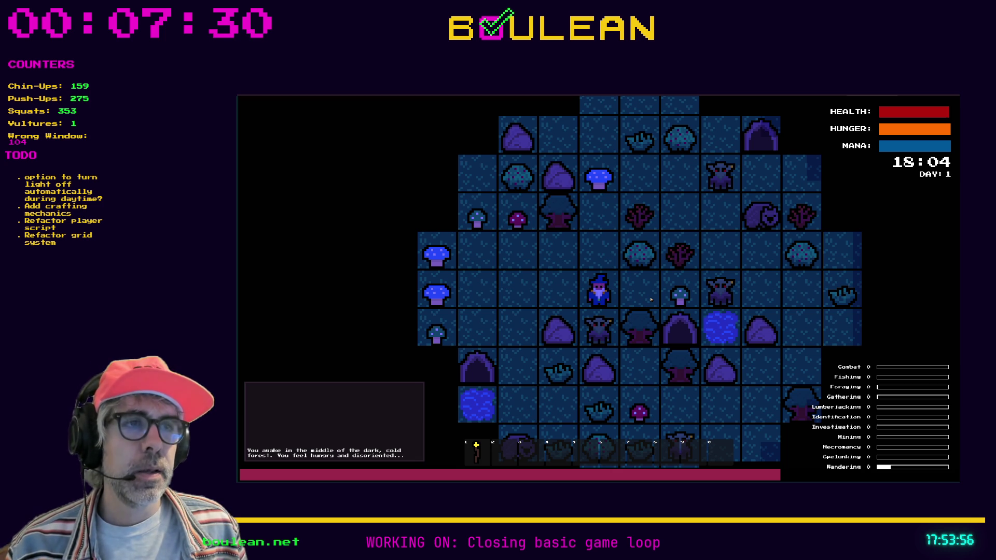
key(c)
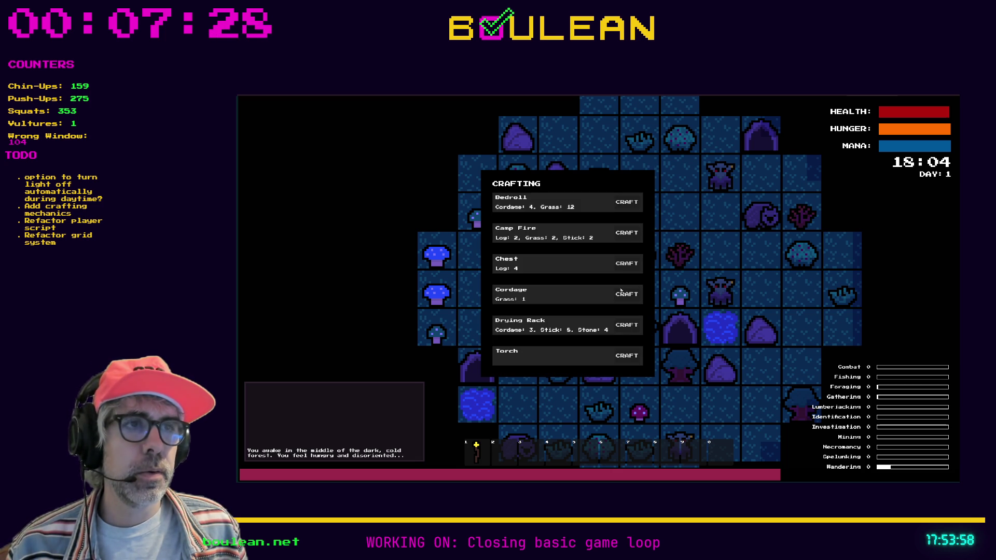
click(626, 235)
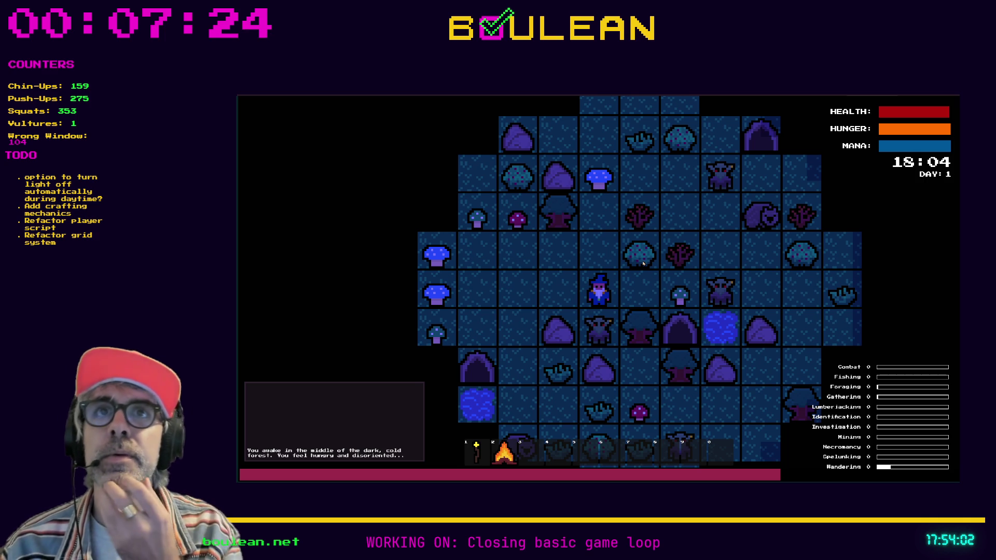
key(2)
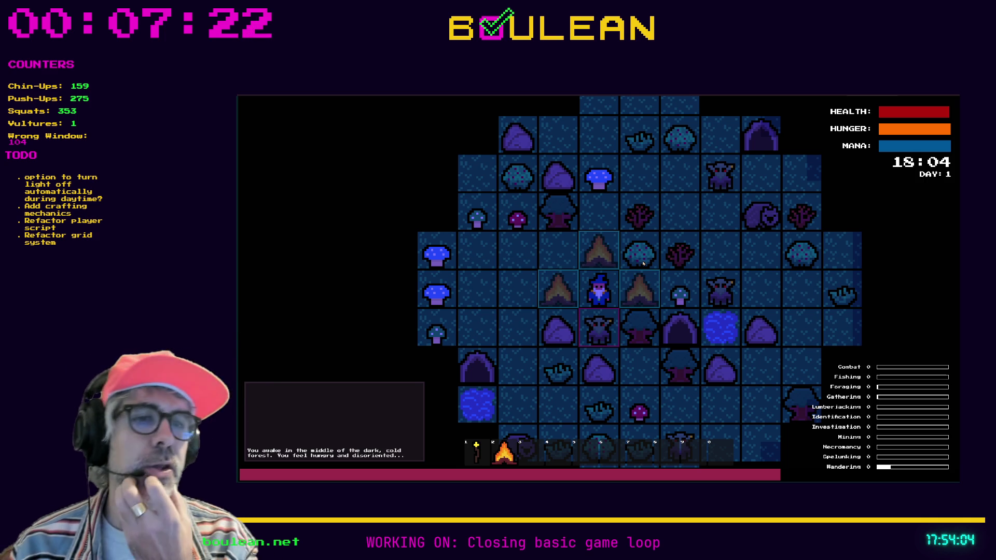
key(Up)
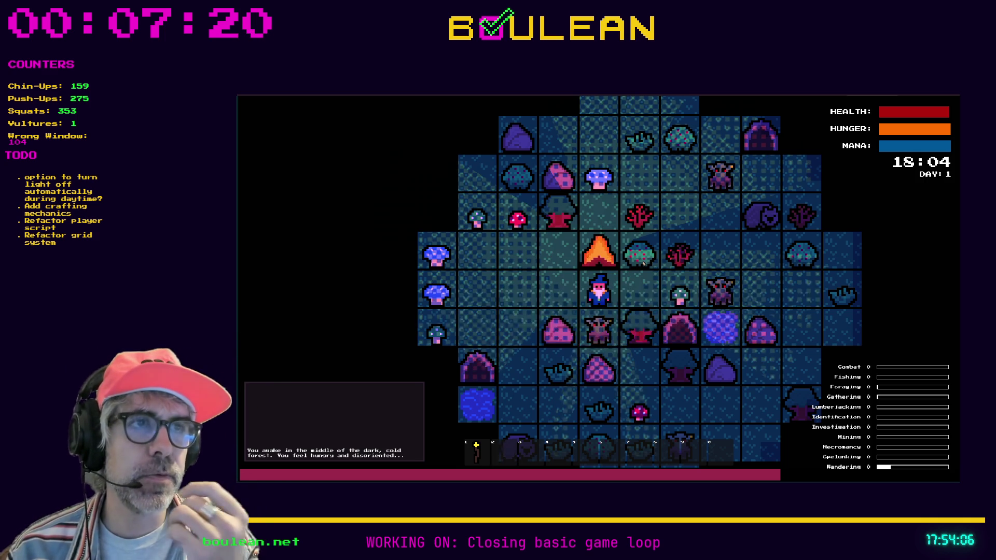
key(c)
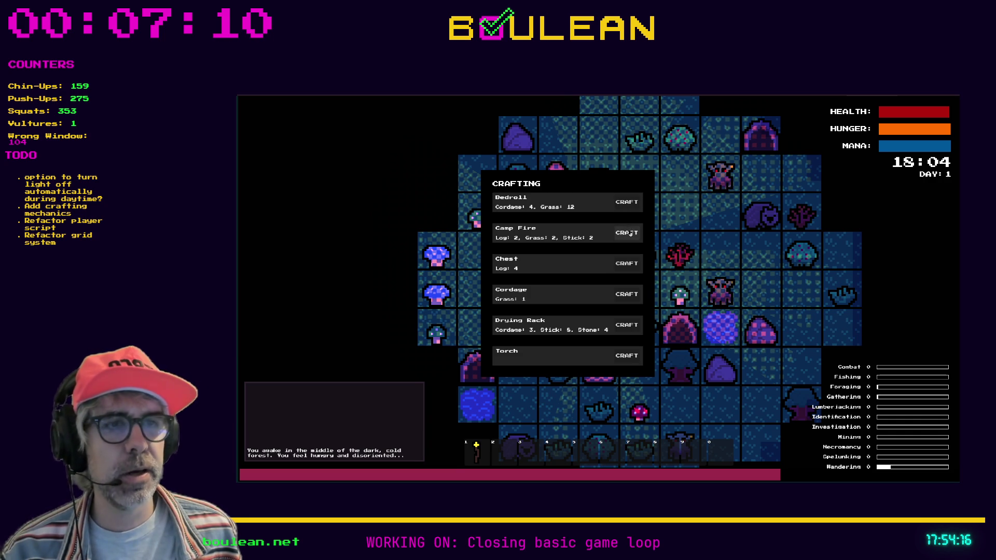
Step: Close crafting, smite the goblins from the debug menu, and attack the Wombat
click(630, 234)
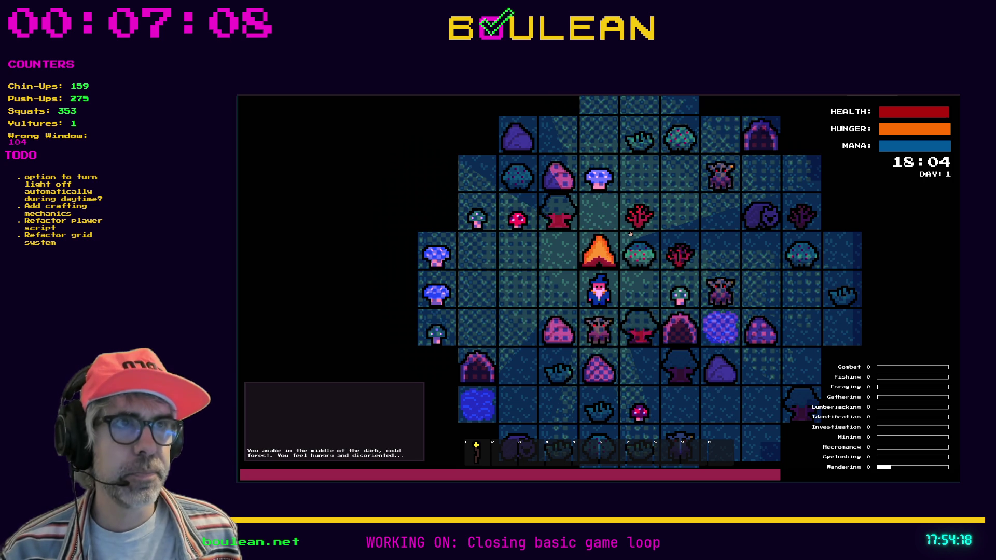
key(grave)
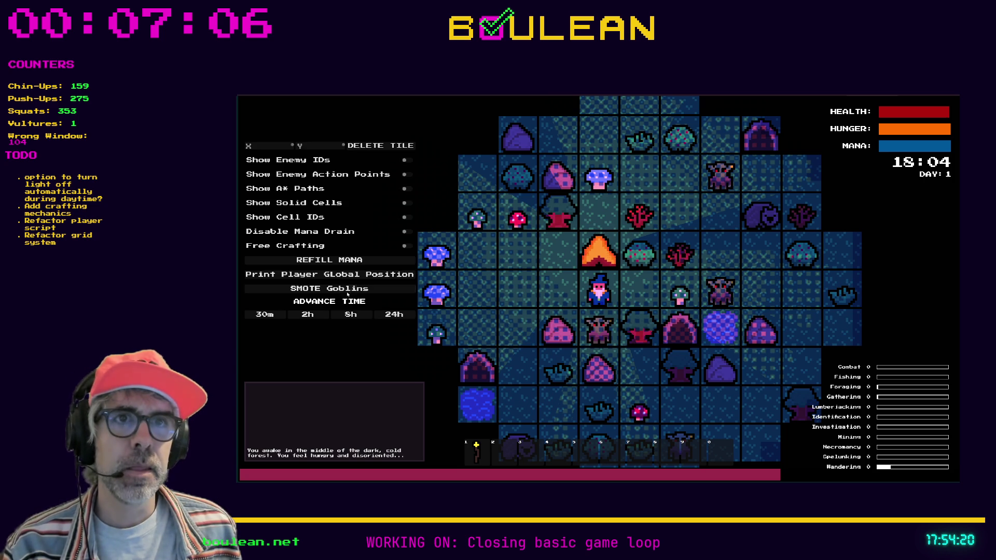
key(grave)
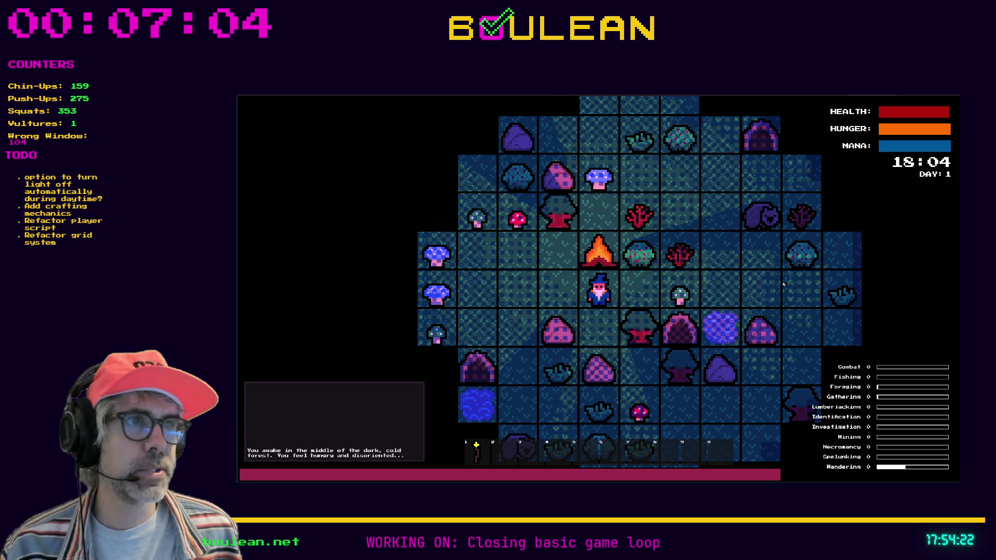
key(Right)
key(Right)
key(Right)
key(Up)
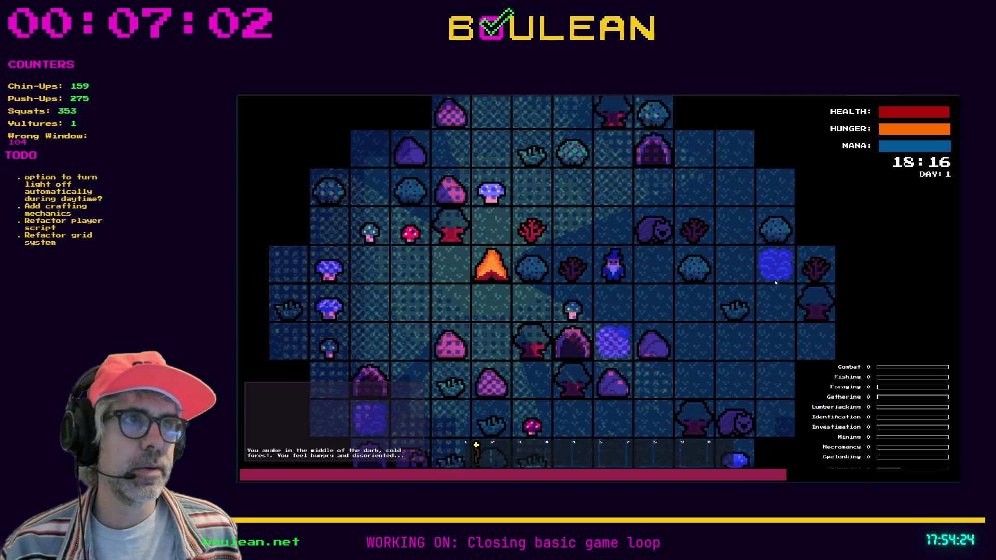
key(Up)
key(Right)
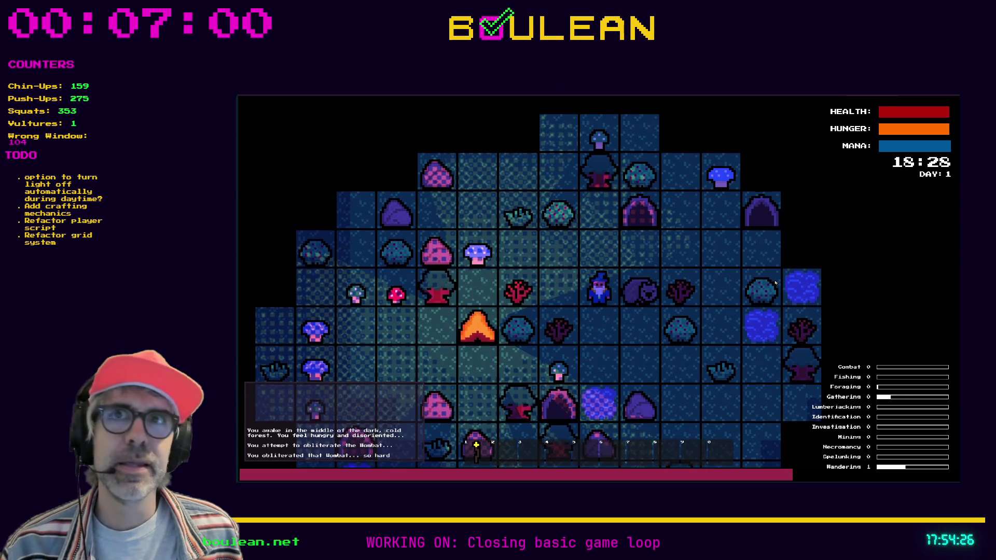
Step: Collect the Wombat's 11 Raw Meat and walk back to stand above the campfire
key(Right)
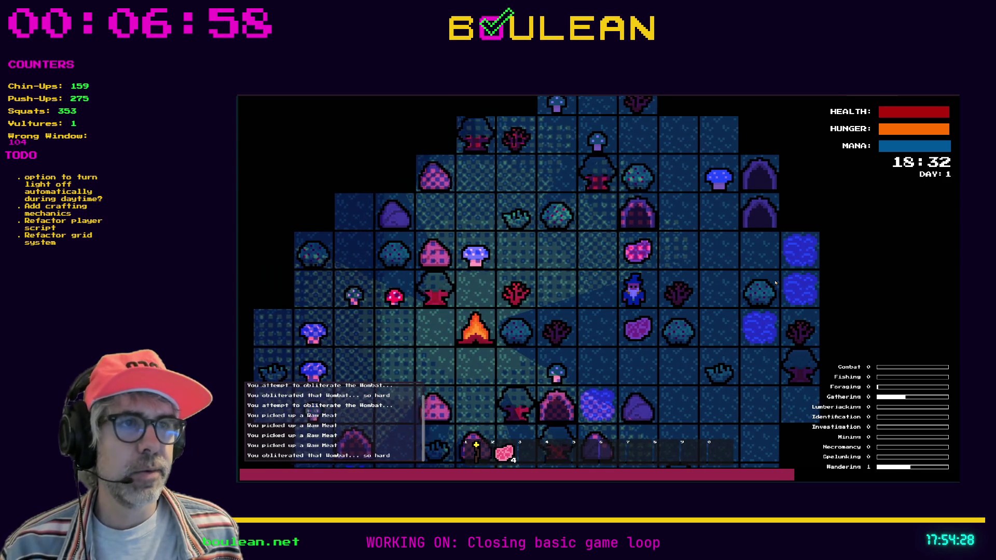
key(Down)
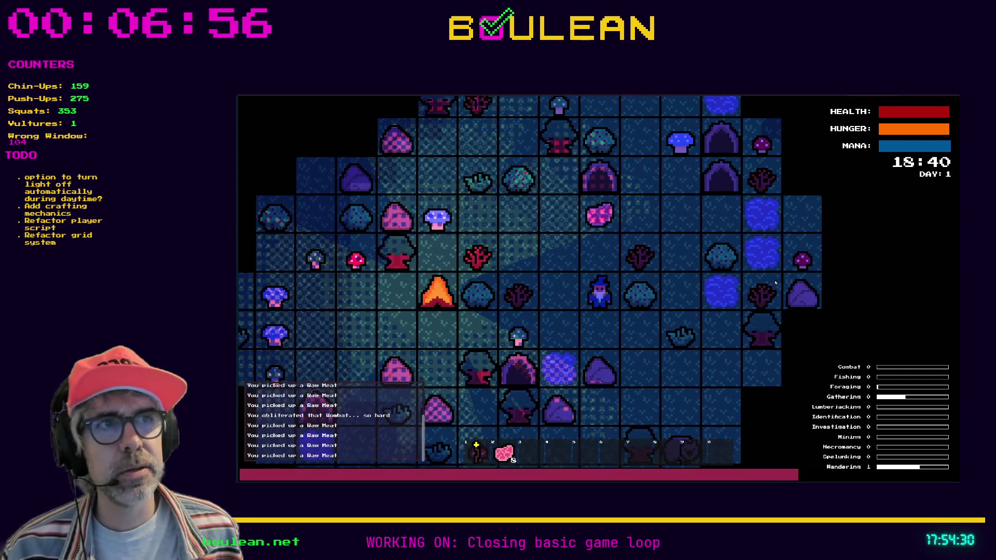
key(Up)
key(Up)
key(Left)
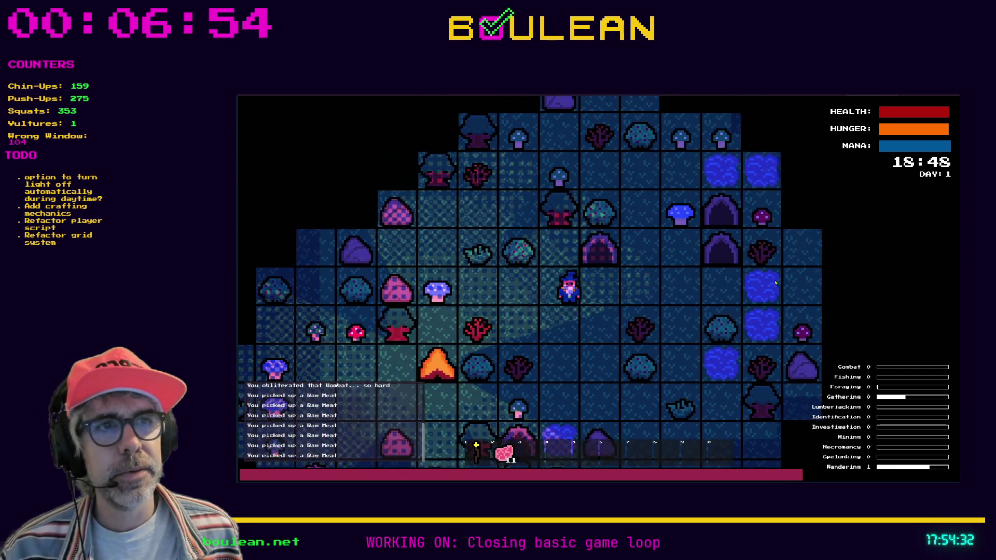
key(Left)
key(Down)
key(Left)
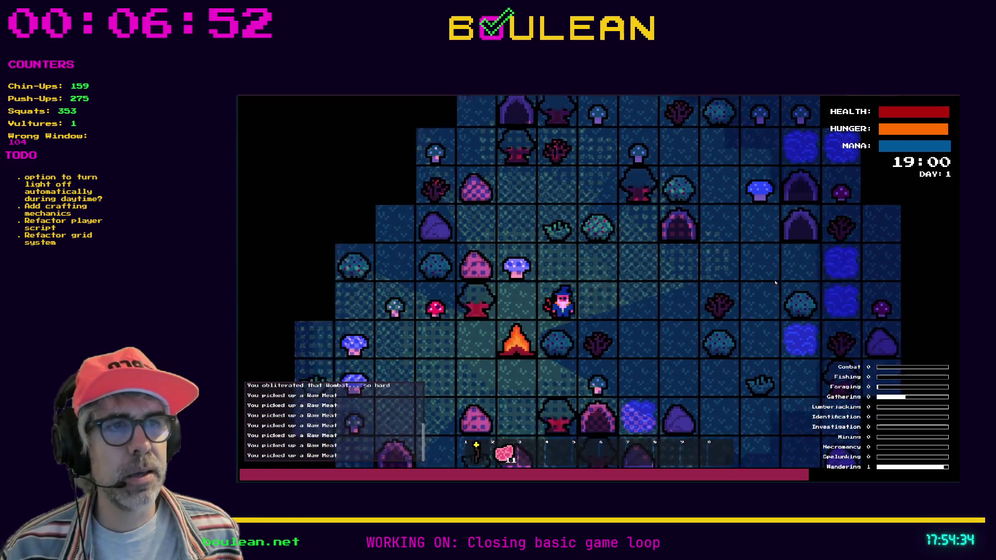
key(Left)
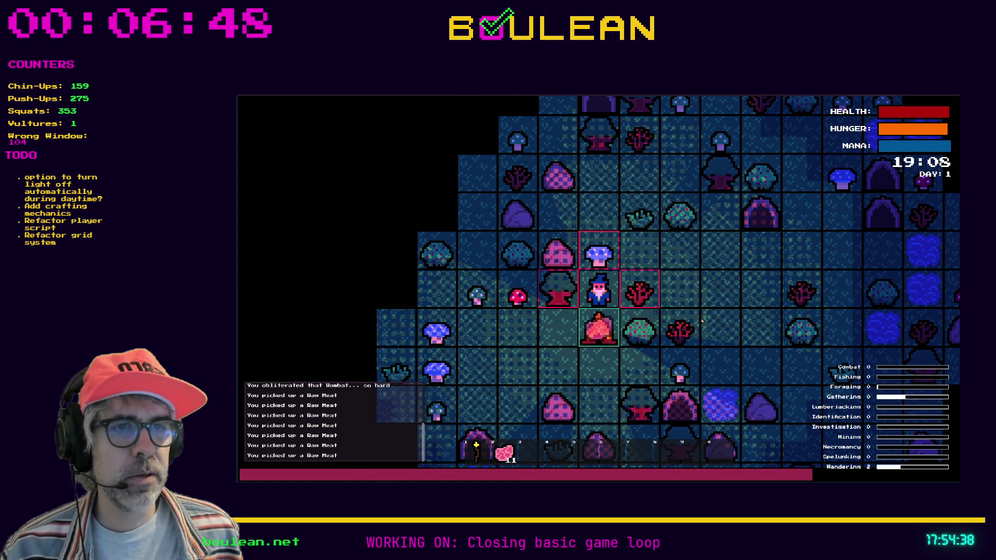
Step: Chop the berry bush and cook raw meat and the berry into food at the campfire
key(Down)
key(Right)
key(Right)
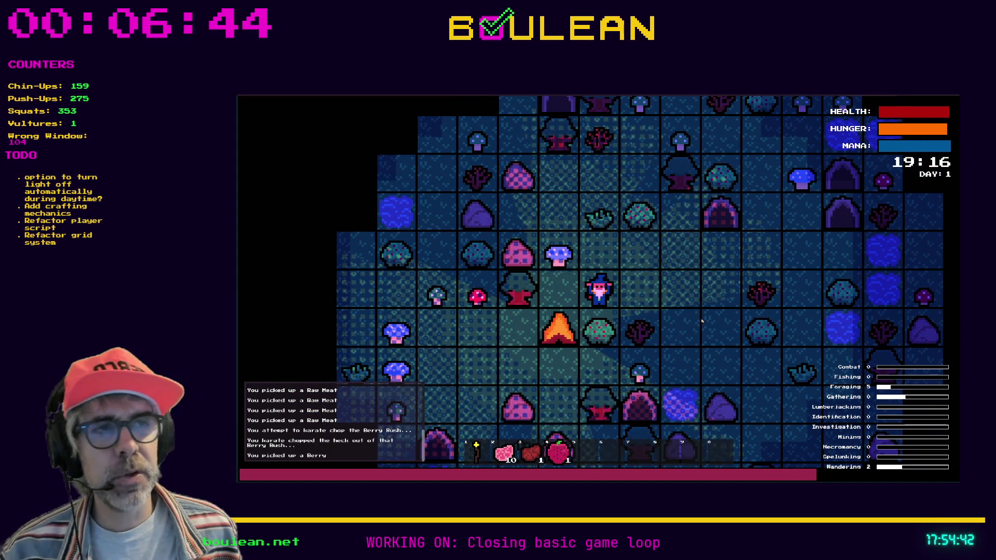
key(Left)
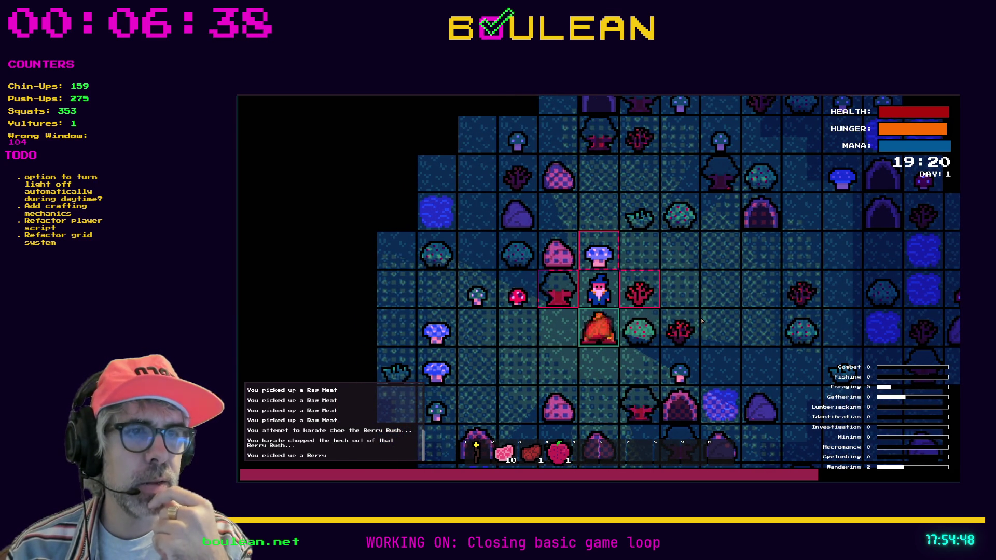
key(Down)
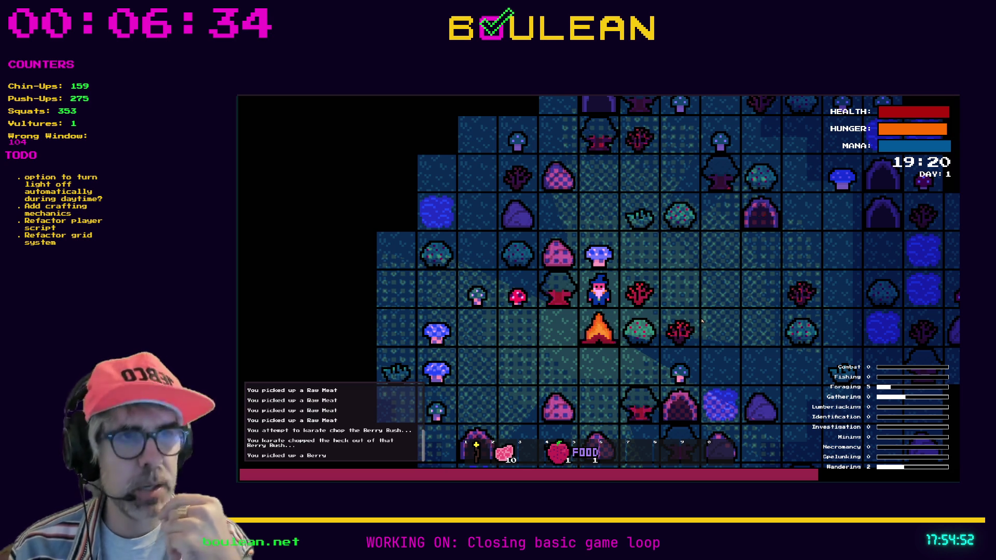
key(Down)
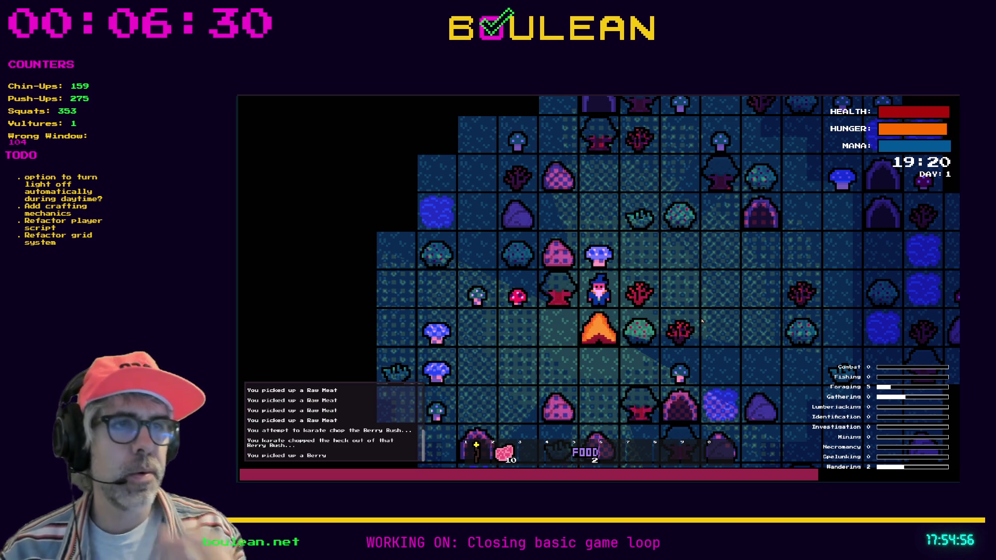
Step: Walk to the Green Mushrooms, gather them into food, and stop the game with F8
key(Down)
key(Right)
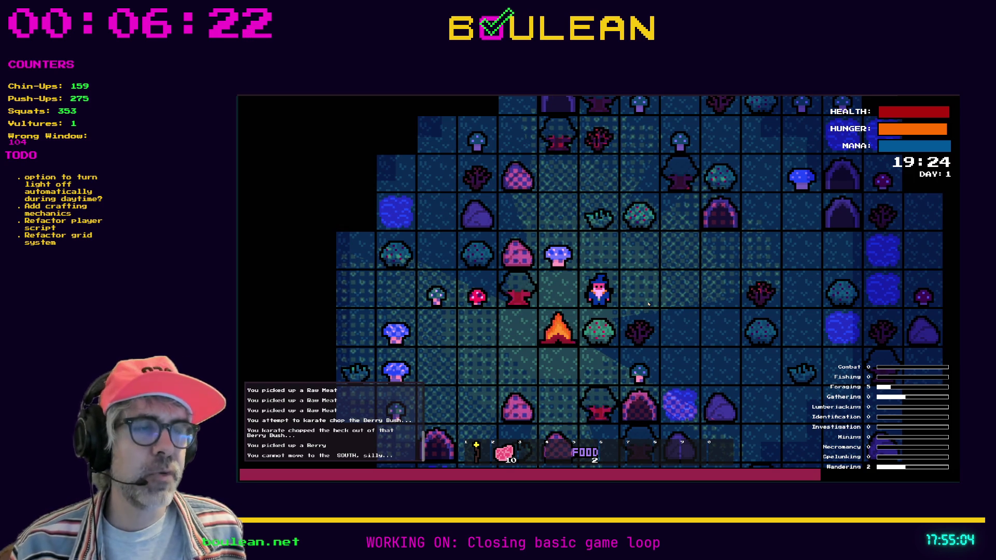
key(Right)
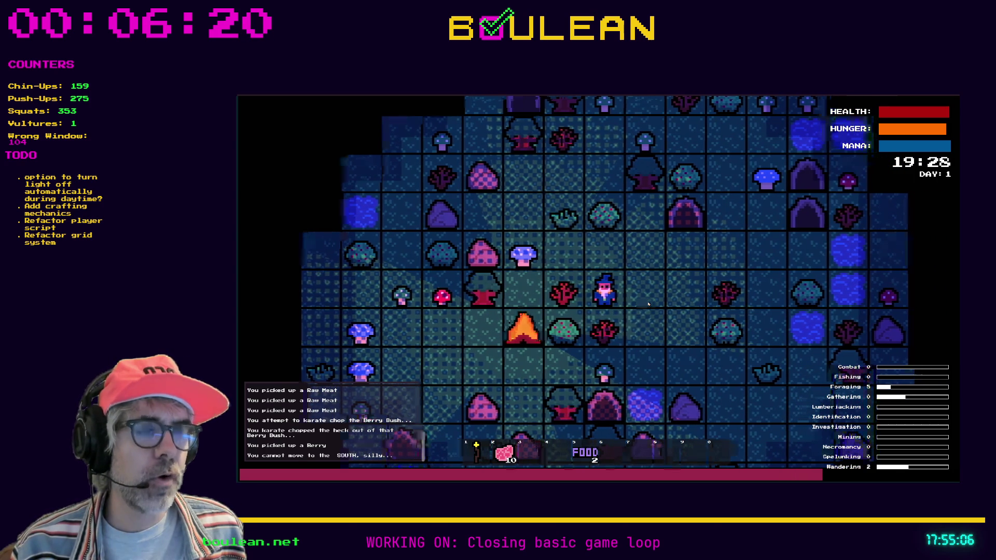
key(Down)
key(Down)
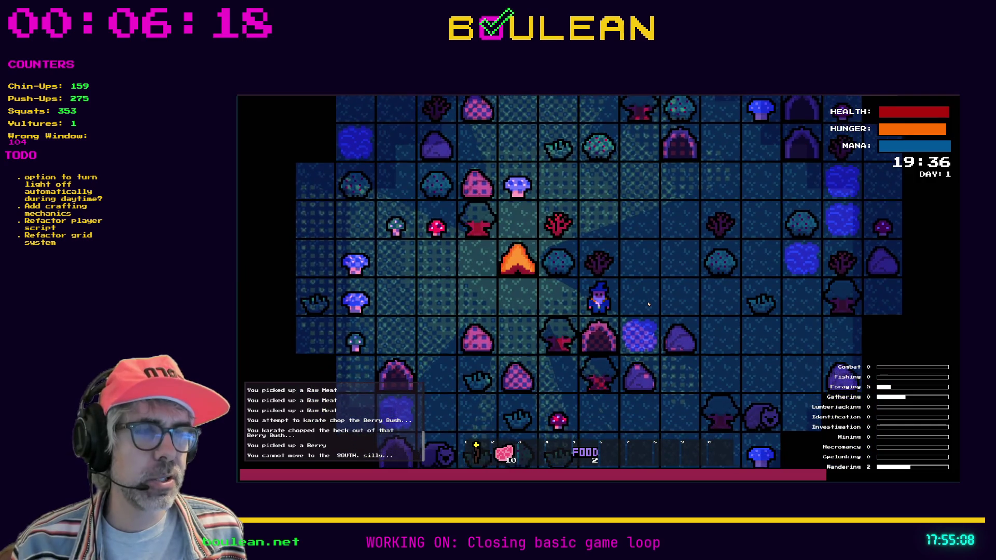
key(Left)
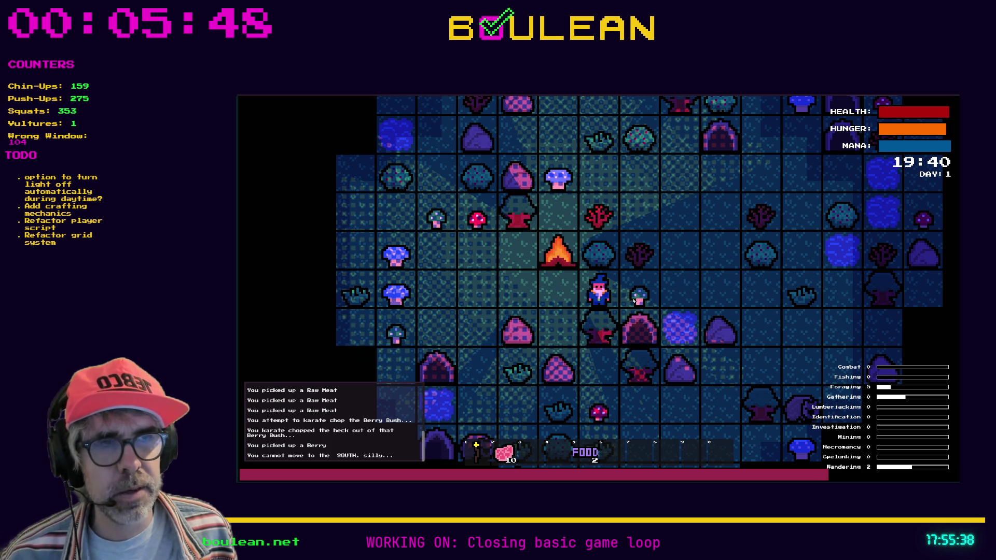
key(Right)
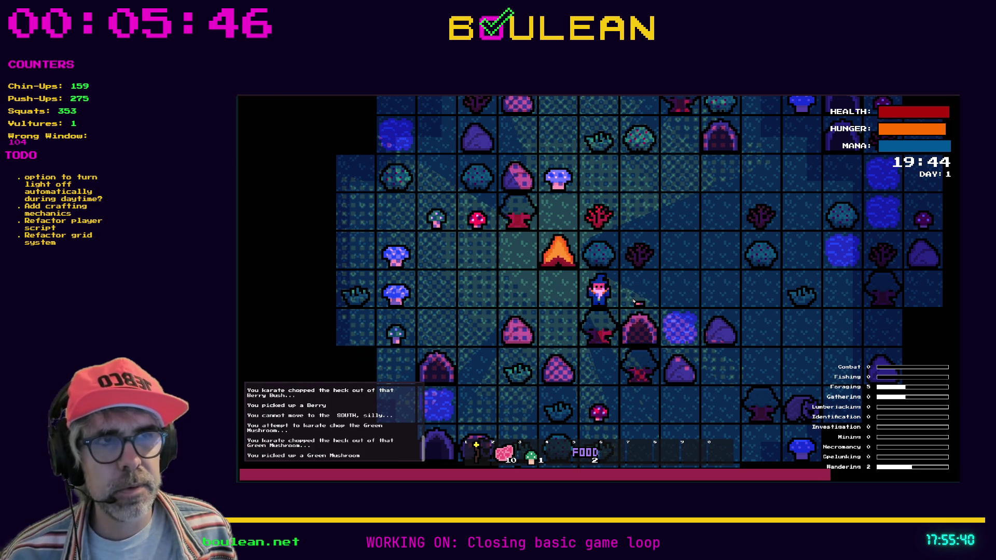
key(Left)
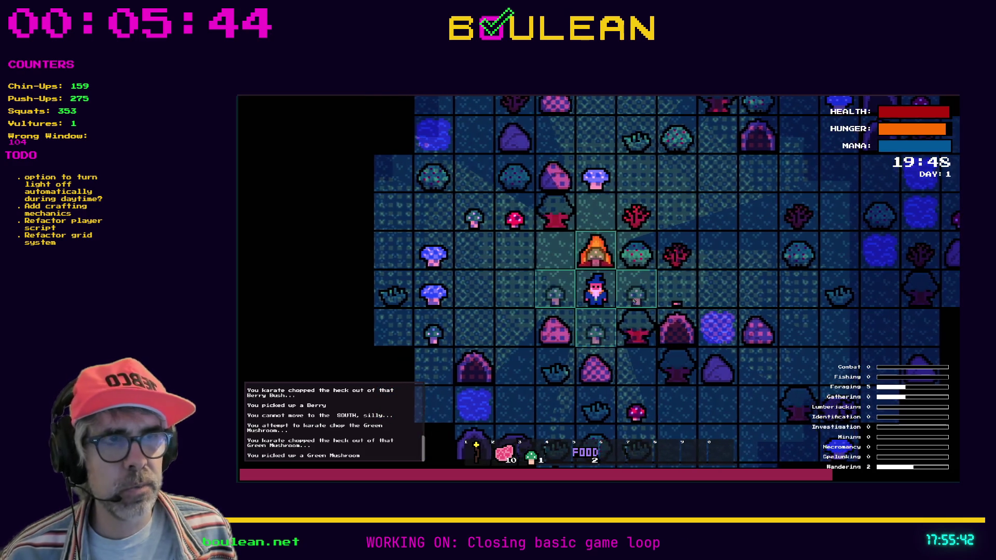
key(space)
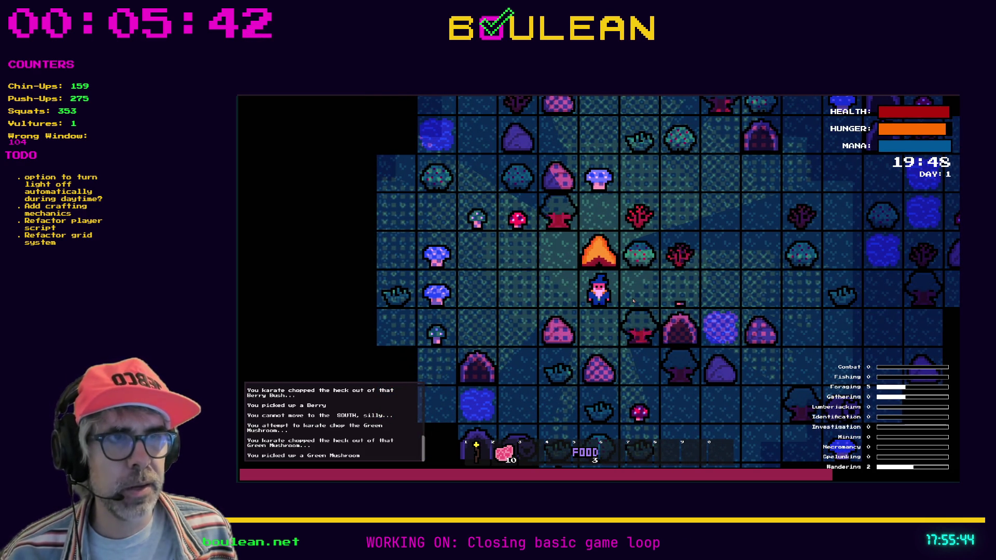
key(F8)
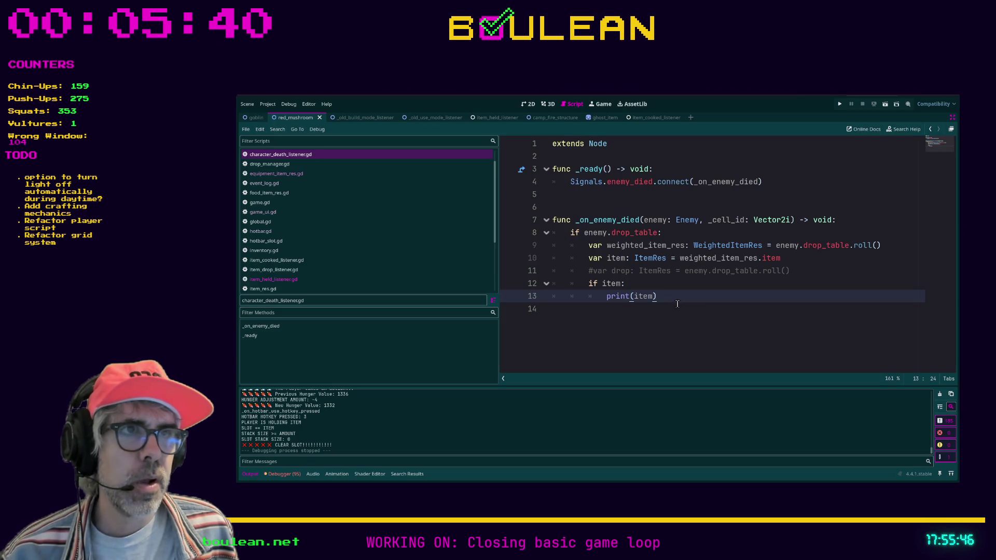
Step: Highlight the _on_enemy_died lines 7–13, then leave distraction-free mode to restore the side panels
mouse_move(675, 300)
mouse_down()
mouse_move(534, 258)
mouse_move(529, 228)
mouse_up()
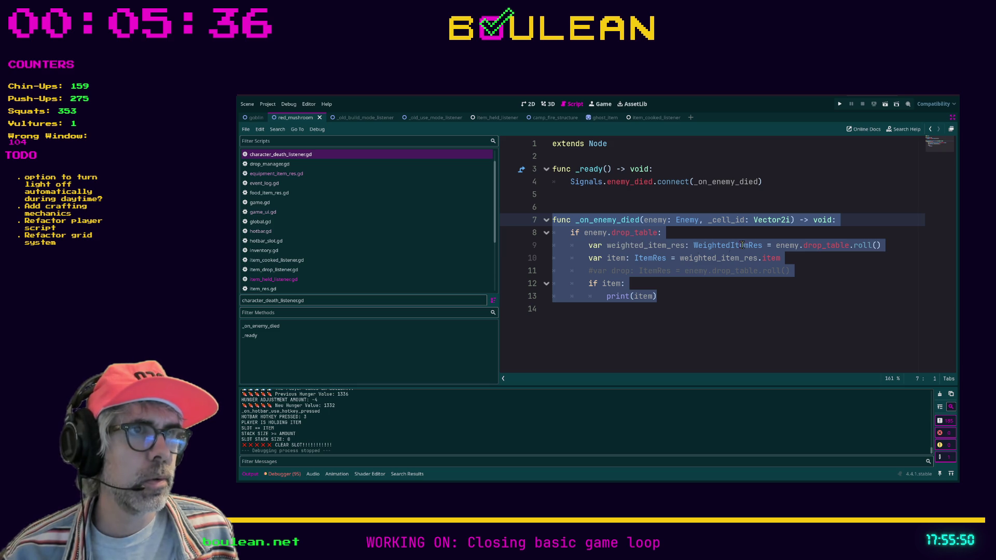
drag(680, 296, 532, 225)
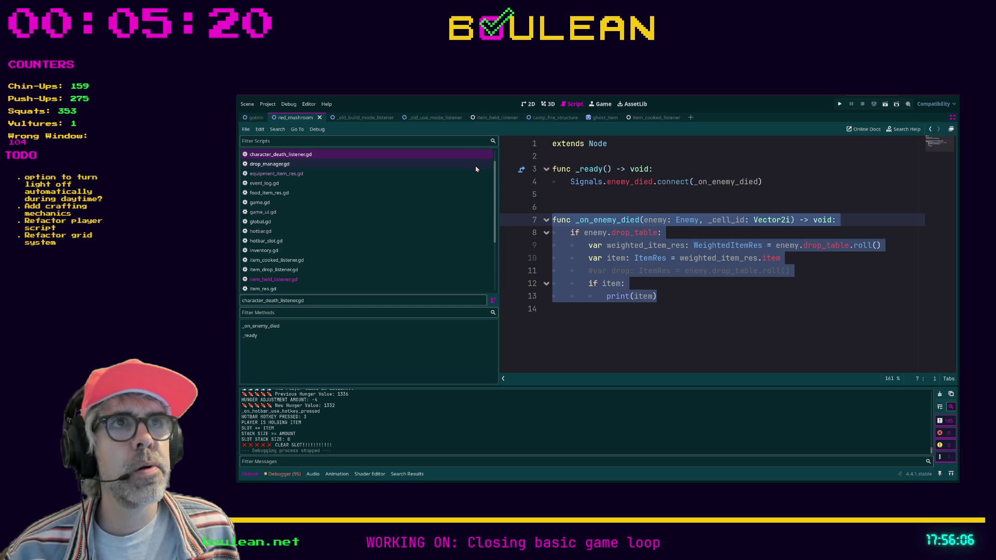
click(711, 204)
key(ctrl+shift+F11)
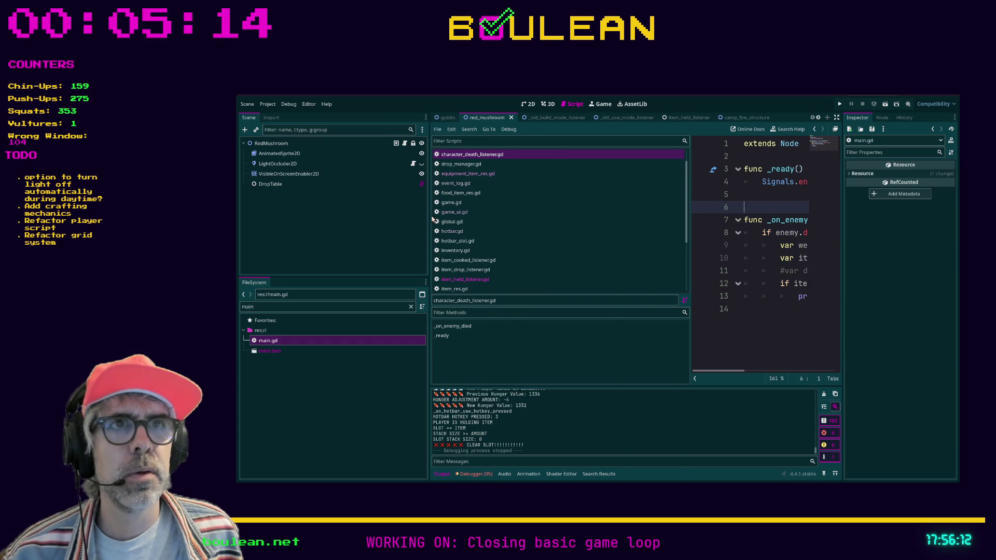
Step: Widen the script area and close the ghost_item, item_cooked_listener and other unneeded scene tabs
drag(430, 218, 332, 212)
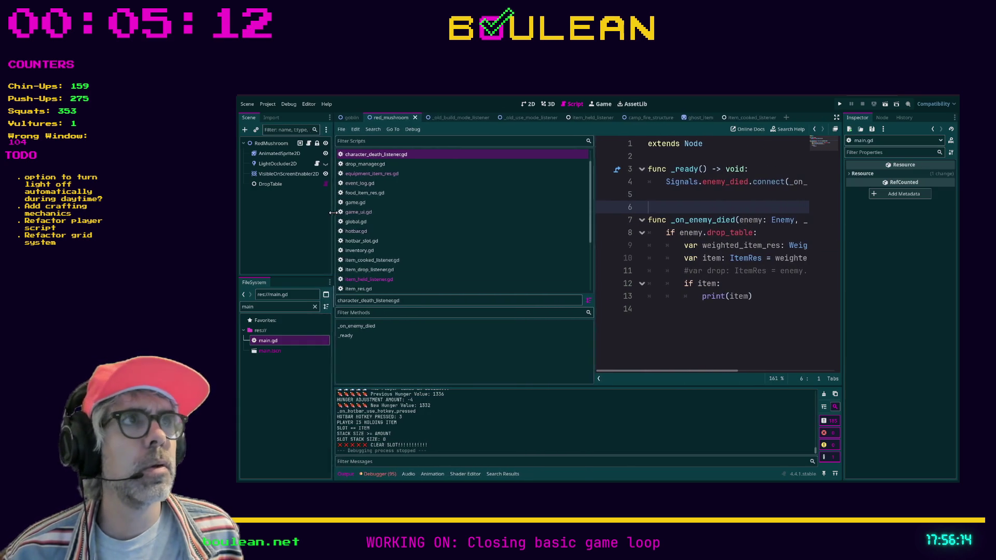
click(709, 117)
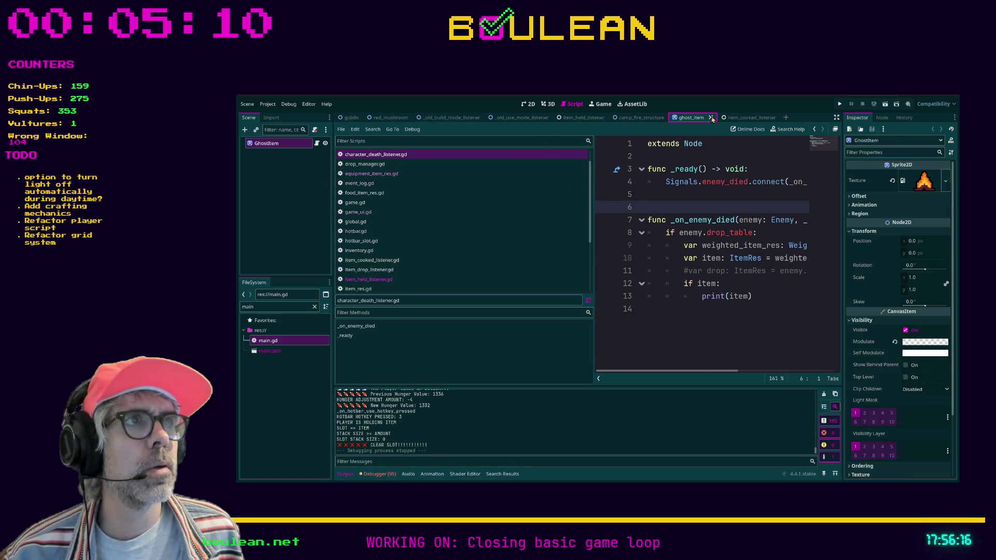
click(712, 118)
click(714, 118)
click(733, 118)
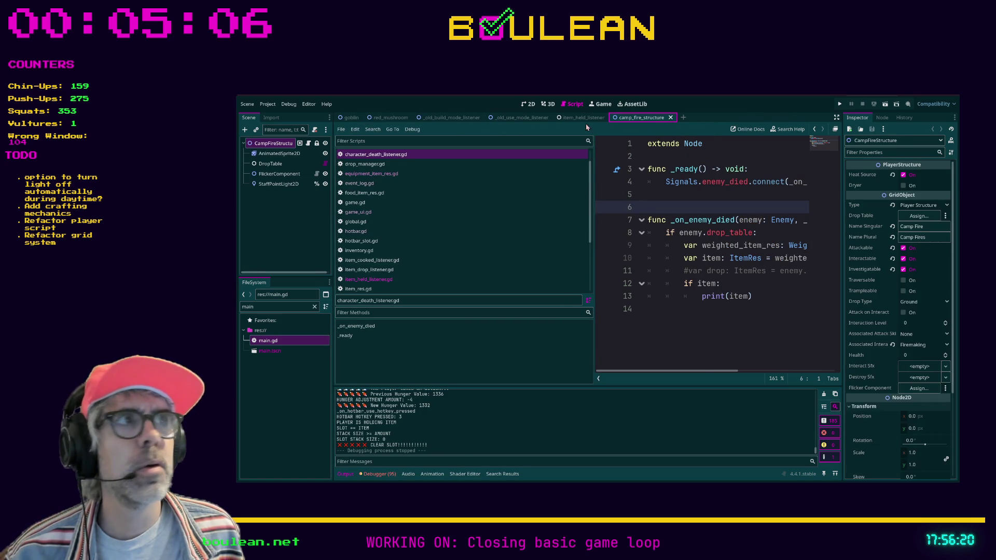
Step: Filter the FileSystem for 'game' and open the main game.tscn scene
click(304, 307)
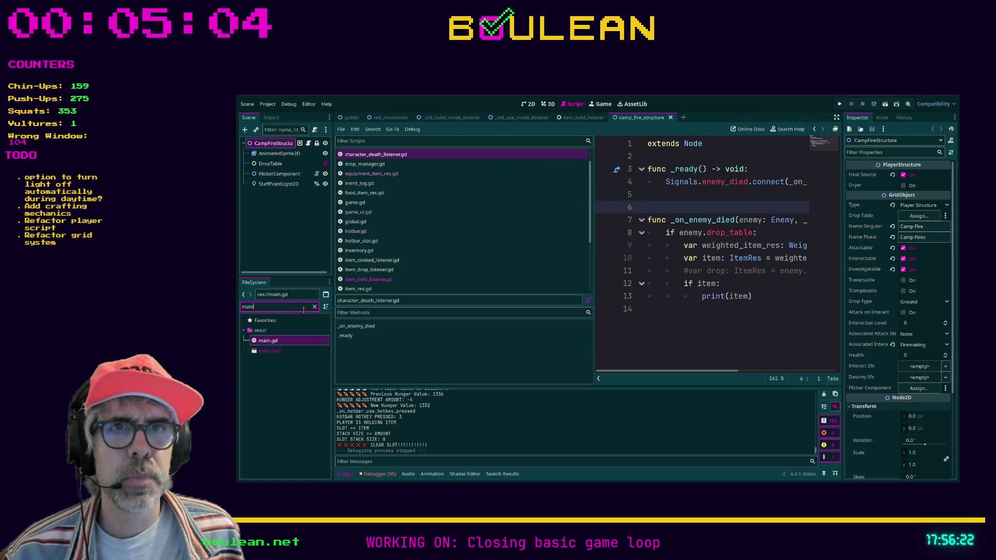
key(BackSpace)
key(BackSpace)
key(BackSpace)
text(game)
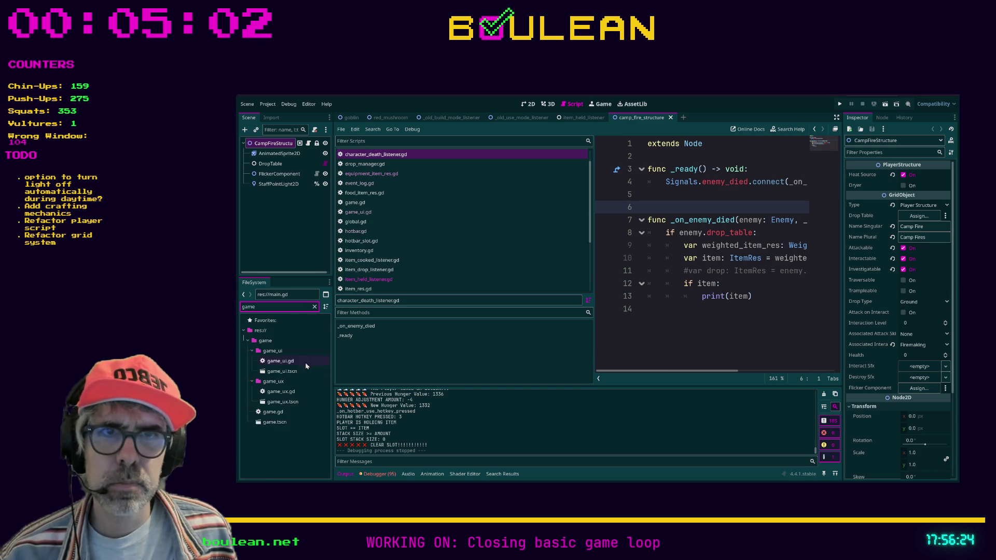
double_click(272, 422)
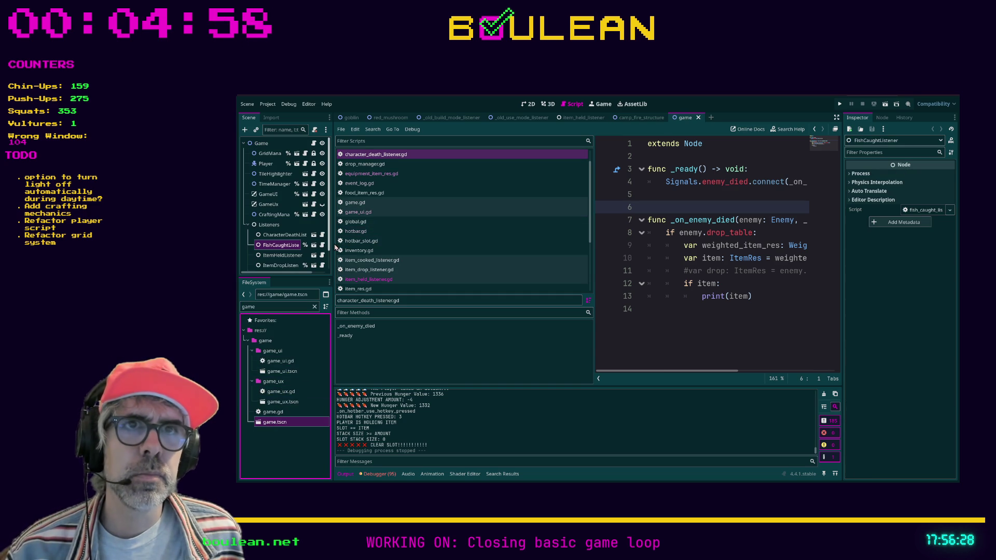
Step: Select the CharacterDeathListener node and open it as its own scene
drag(333, 248, 366, 243)
scroll(301, 235, down, 1)
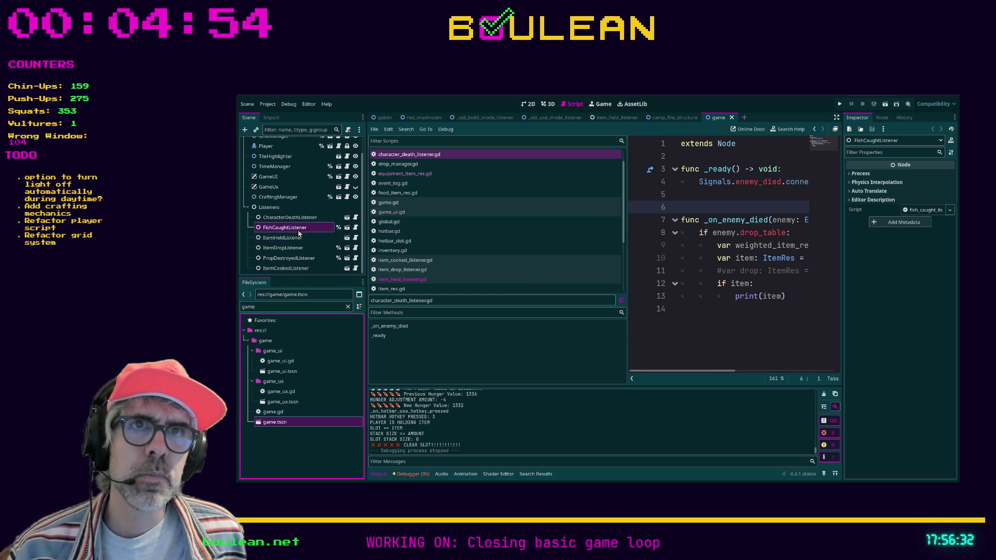
click(342, 218)
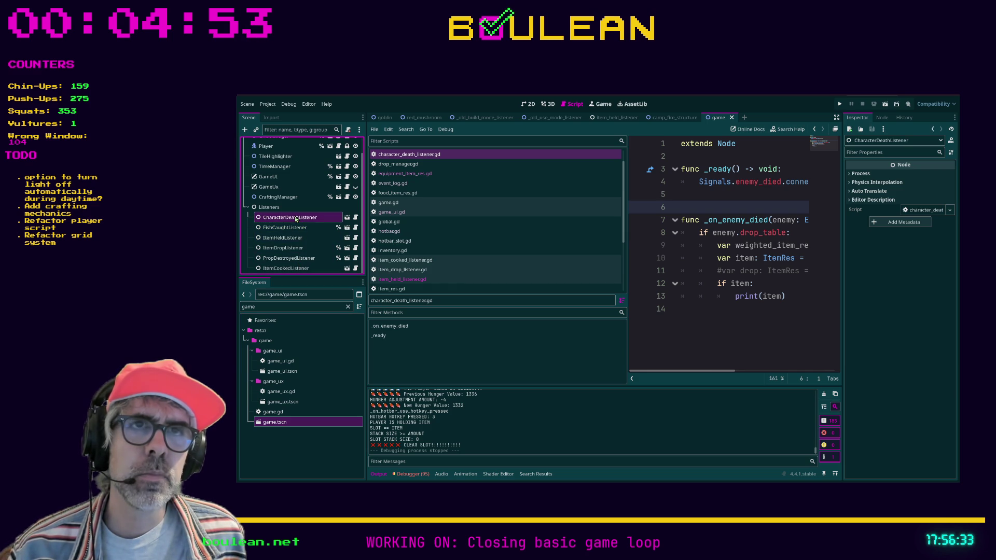
click(347, 217)
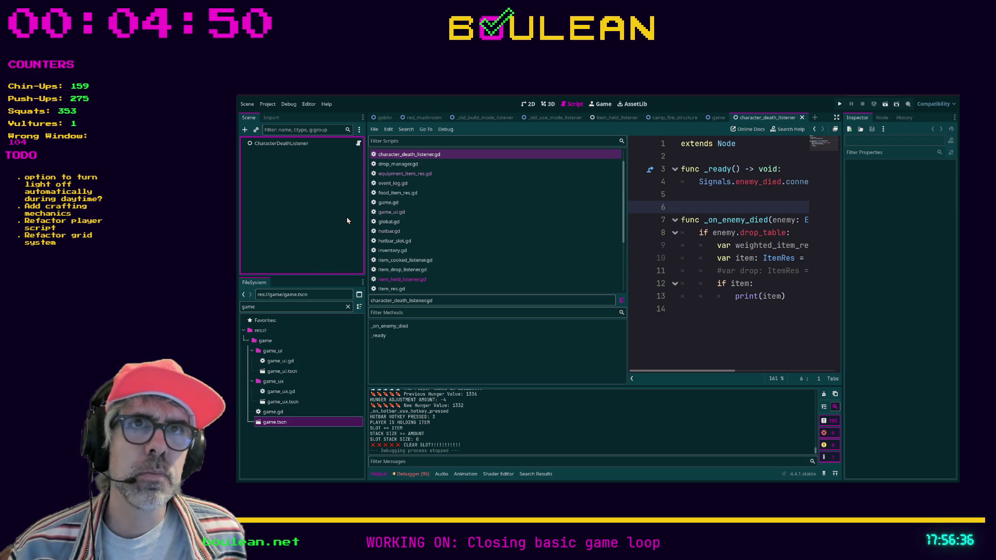
Step: Open the listener's attached script and insert an empty first line above extends Node
click(358, 144)
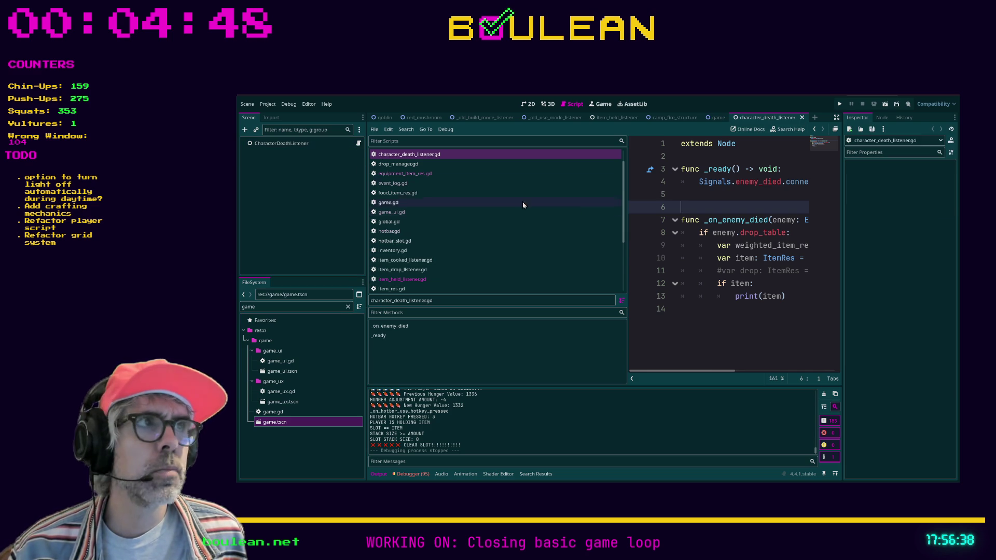
key(ctrl+Home)
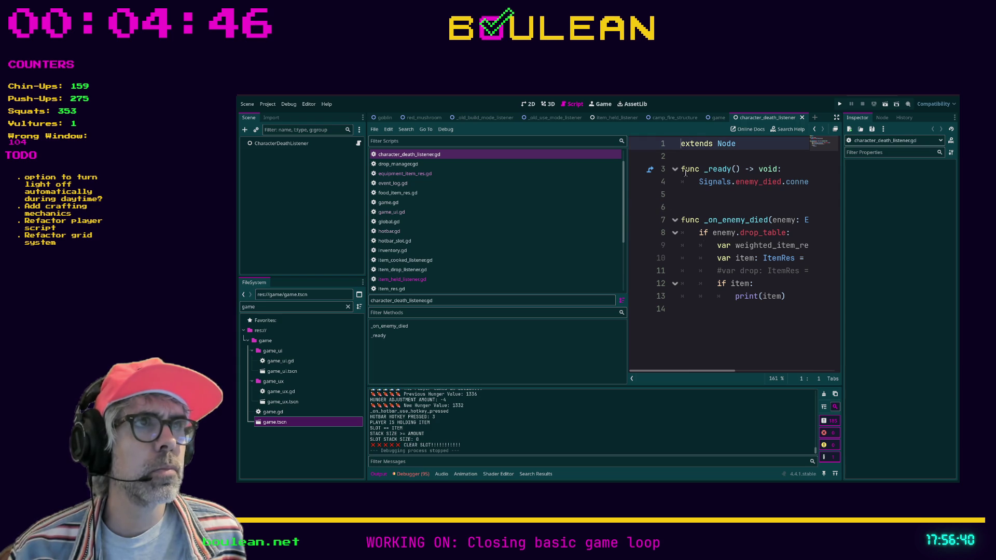
key(Return)
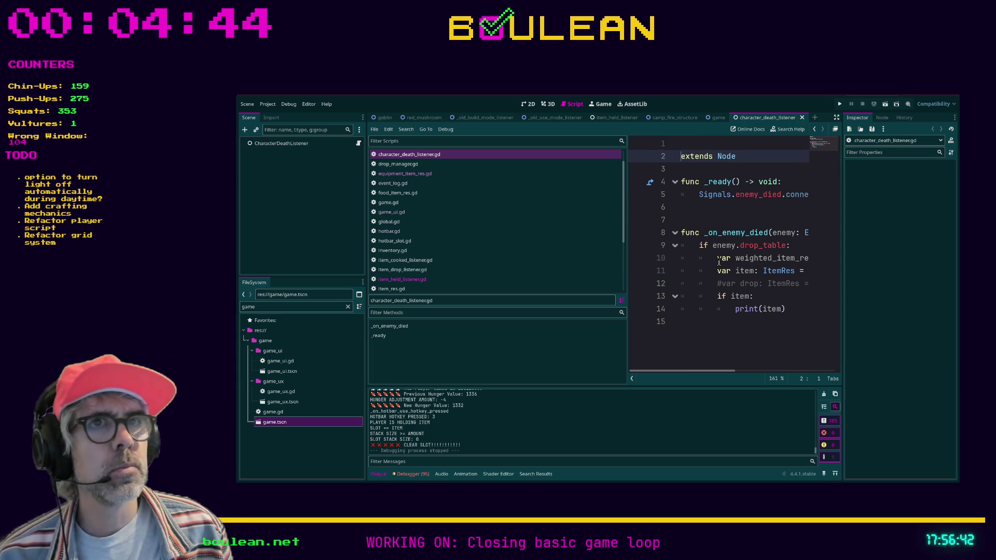
key(Up)
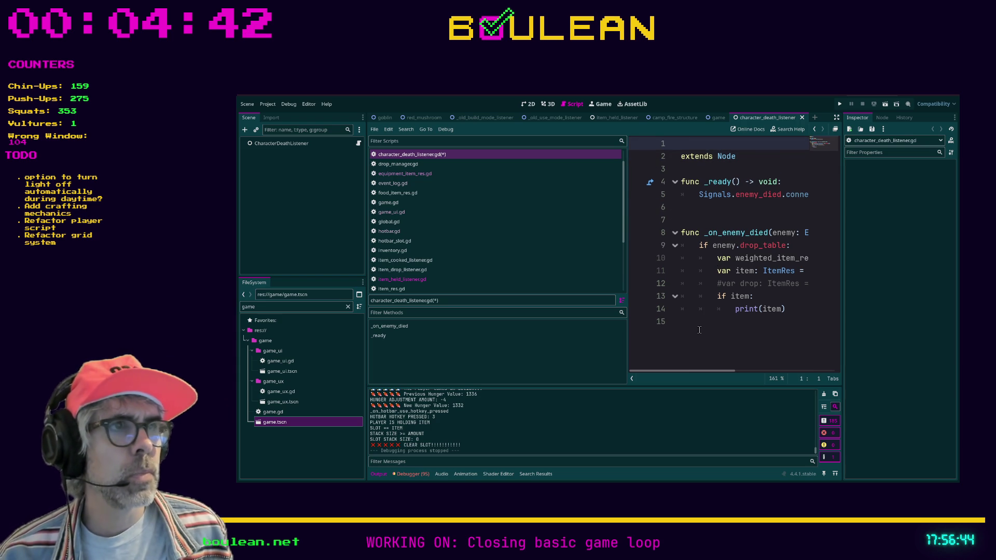
Step: Switch to distraction-free mode for full-width code and check the blank lines near _on_enemy_died
click(699, 330)
key(ctrl+shift+F11)
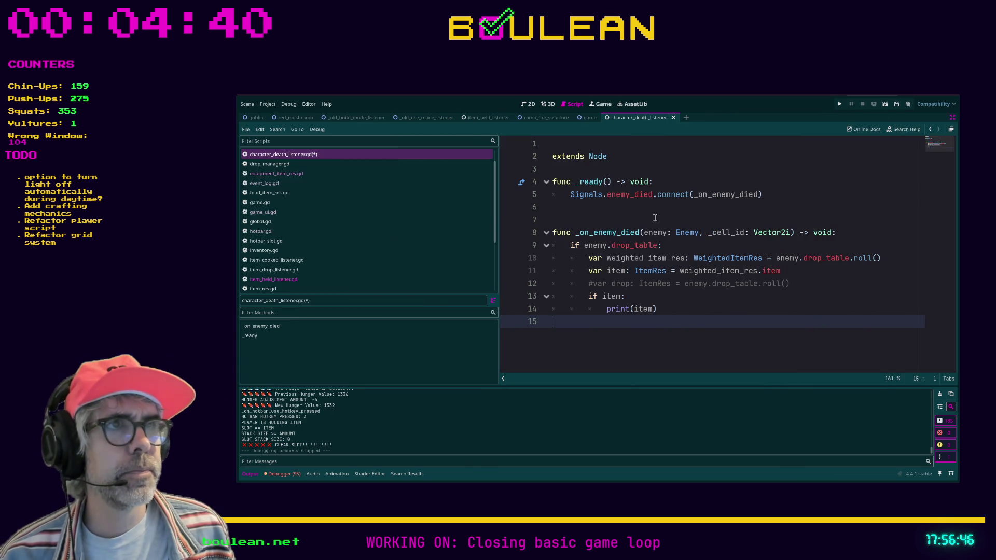
click(654, 210)
click(634, 216)
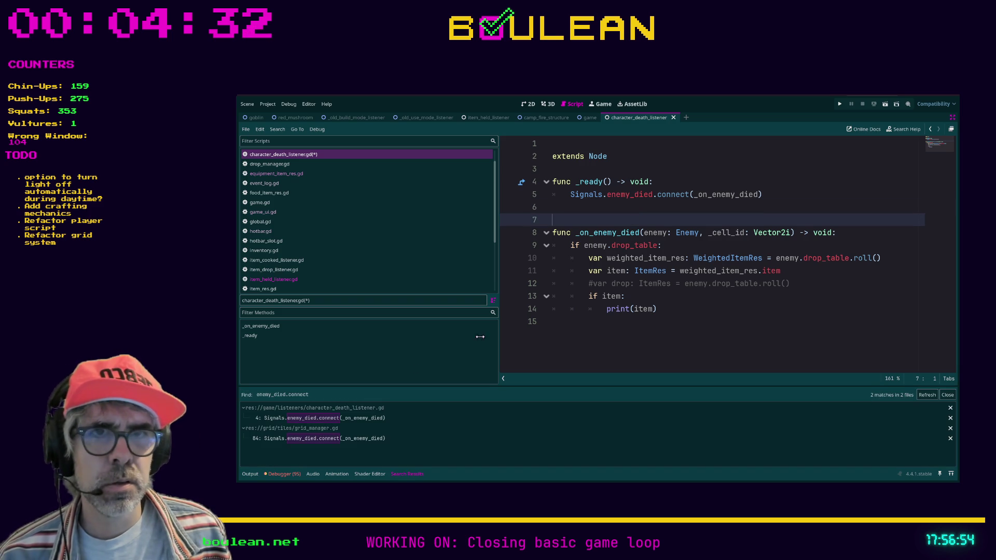
Step: Open grid_manager.gd's line 84 connection, jump to its _on_enemy_died gravestone handler, then restore panels
click(390, 438)
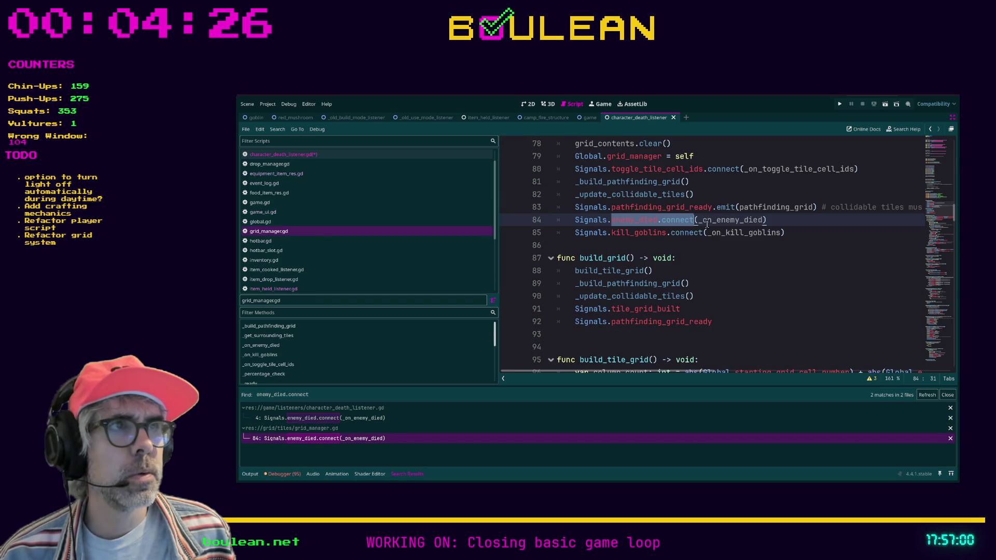
ctrl+click(718, 221)
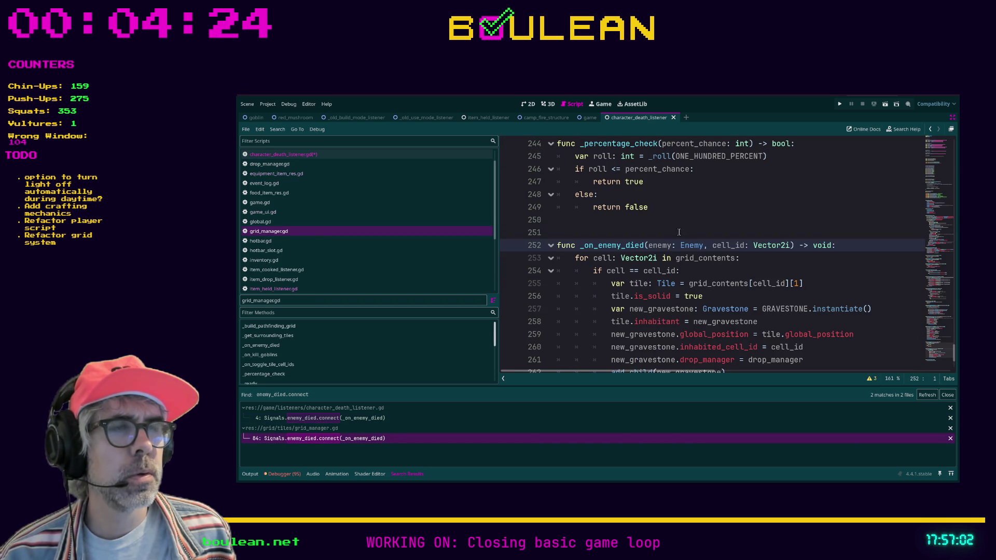
scroll(677, 232, down, 1)
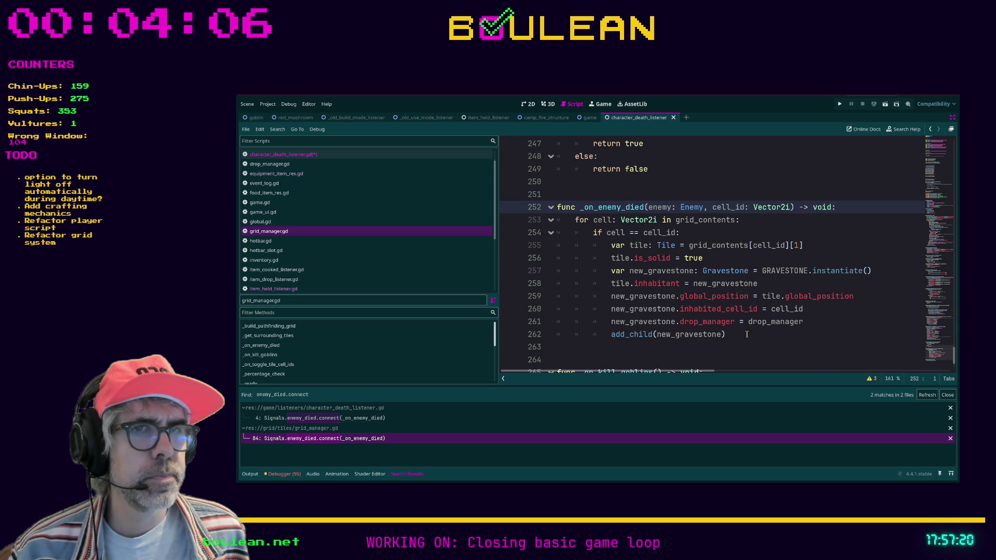
click(746, 334)
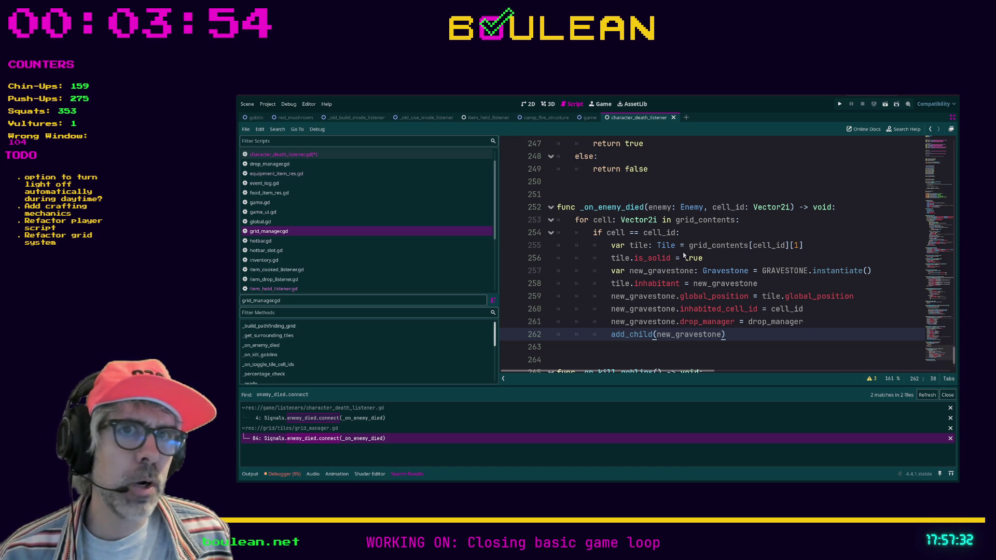
key(ctrl+shift+F11)
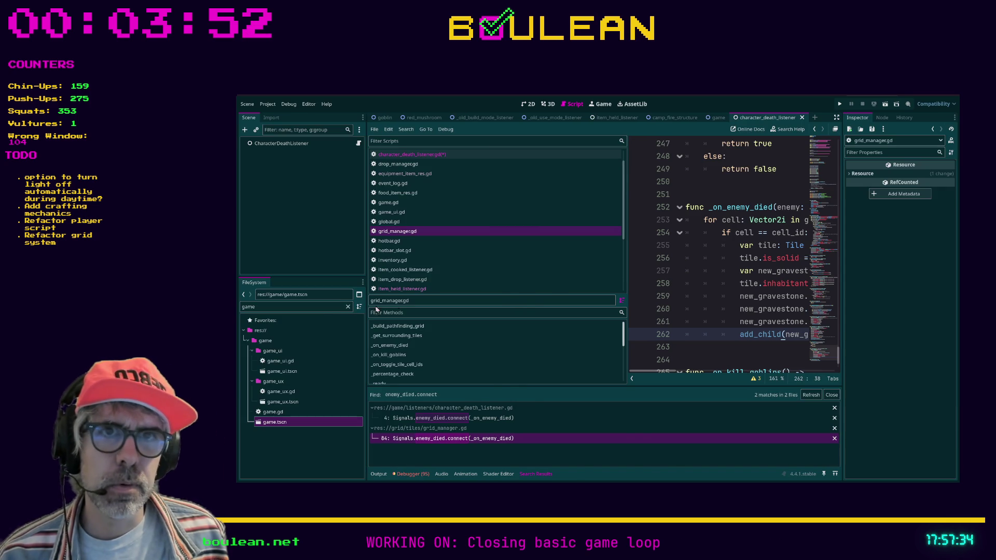
Step: Filter the FileSystem for 'wombat', open wombat.gd and hide the side panels
double_click(327, 307)
text(wombat)
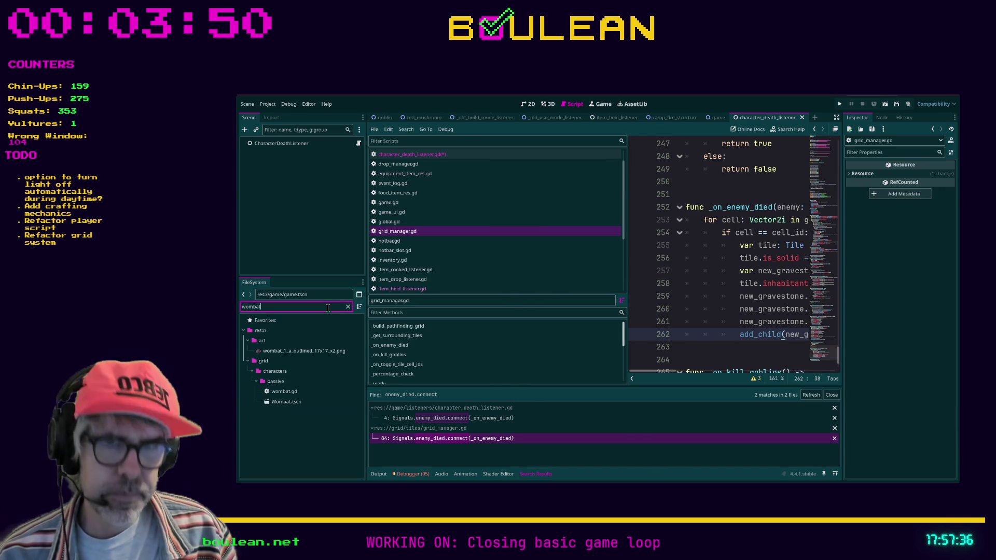
double_click(299, 391)
click(737, 287)
key(ctrl+shift+F11)
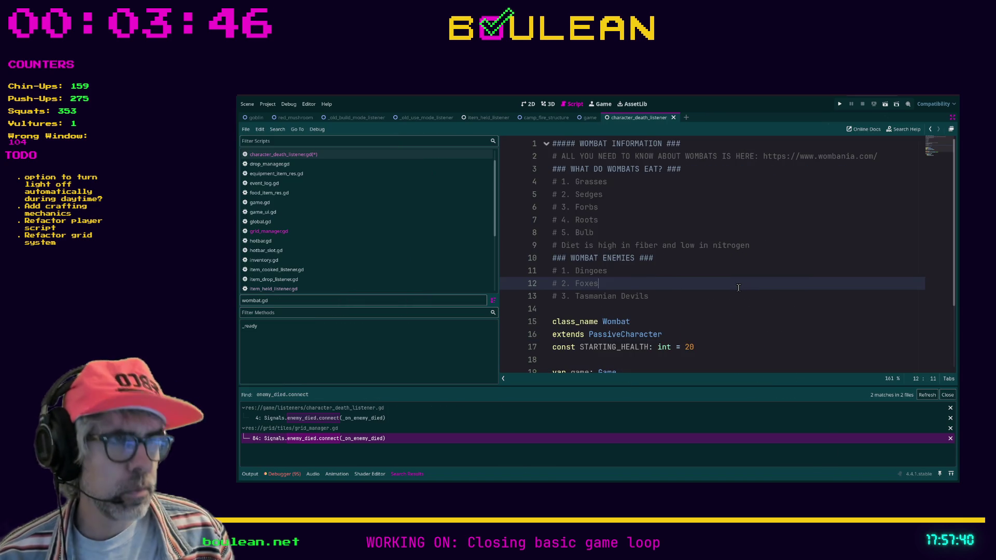
Step: Read through the wombat comment block, then open its PassiveCharacter parent script
scroll(674, 283, down, 1)
scroll(669, 279, down, 1)
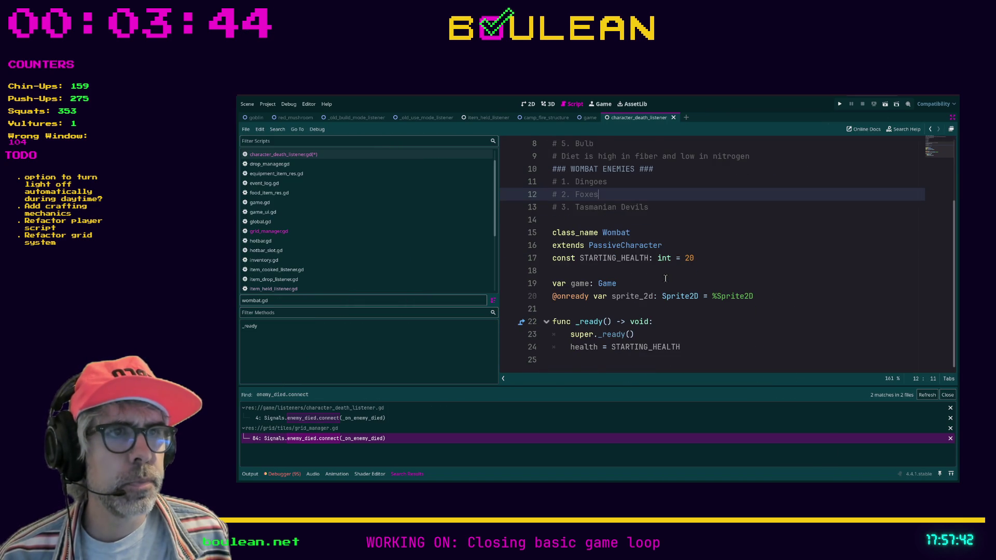
scroll(666, 278, up, 2)
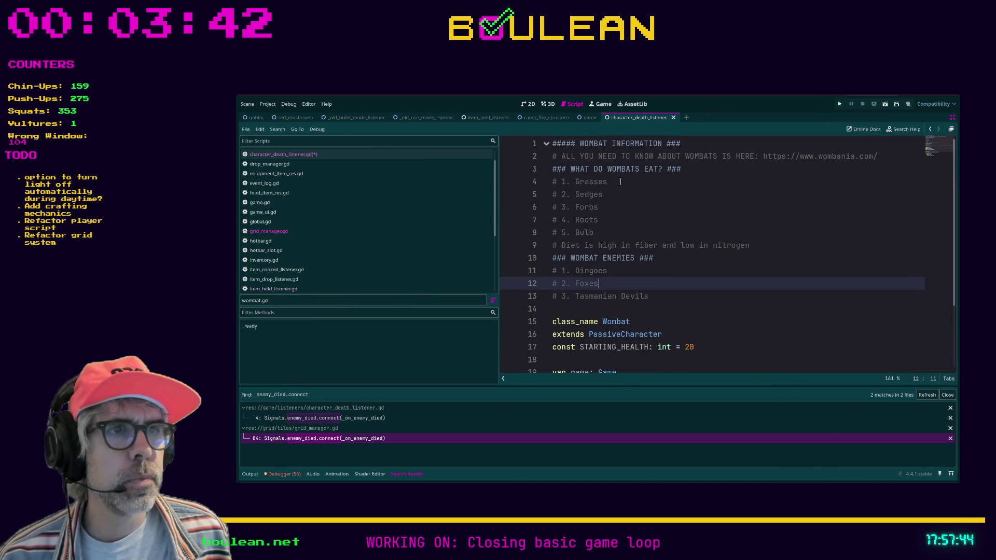
scroll(645, 238, down, 1)
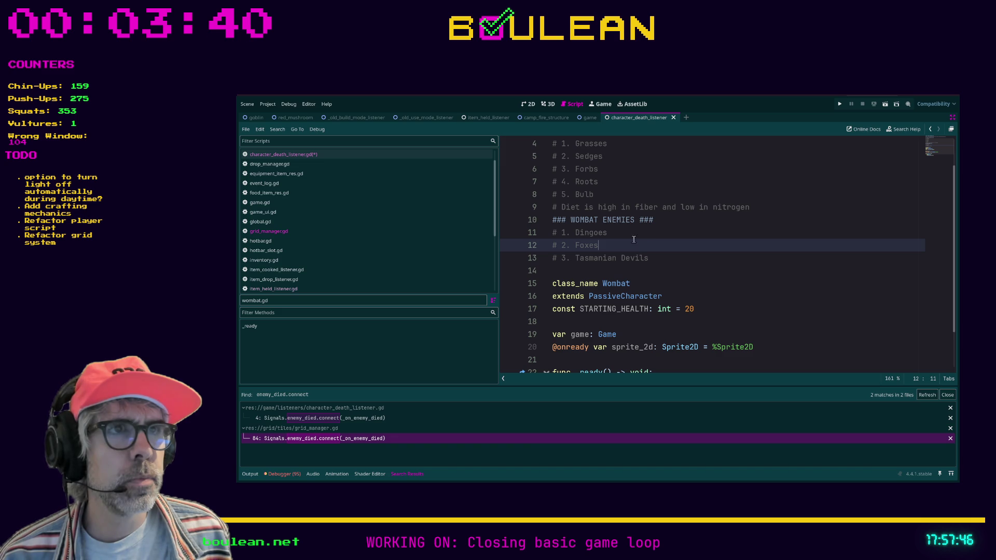
scroll(679, 269, up, 1)
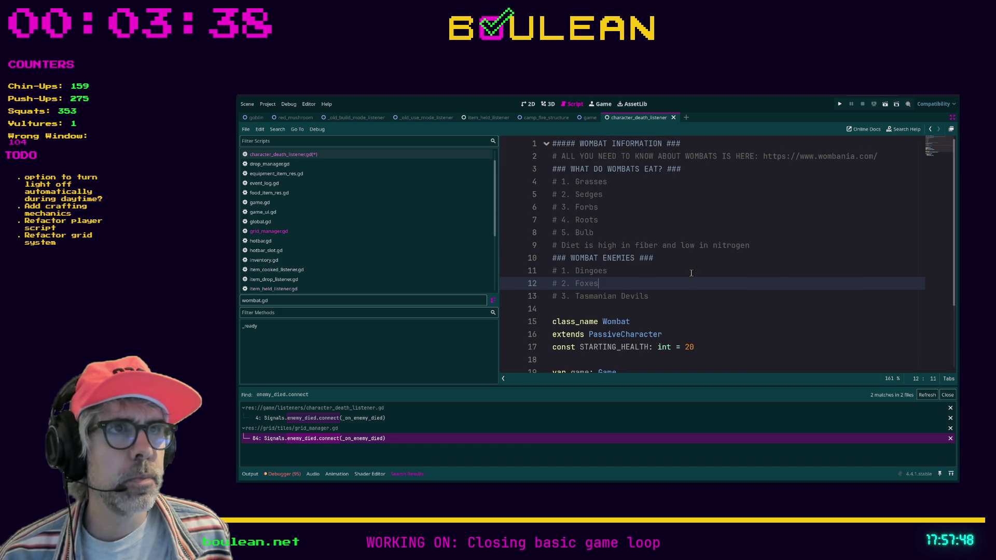
mouse_move(684, 291)
mouse_down()
mouse_move(664, 284)
mouse_move(571, 156)
mouse_move(543, 148)
mouse_up()
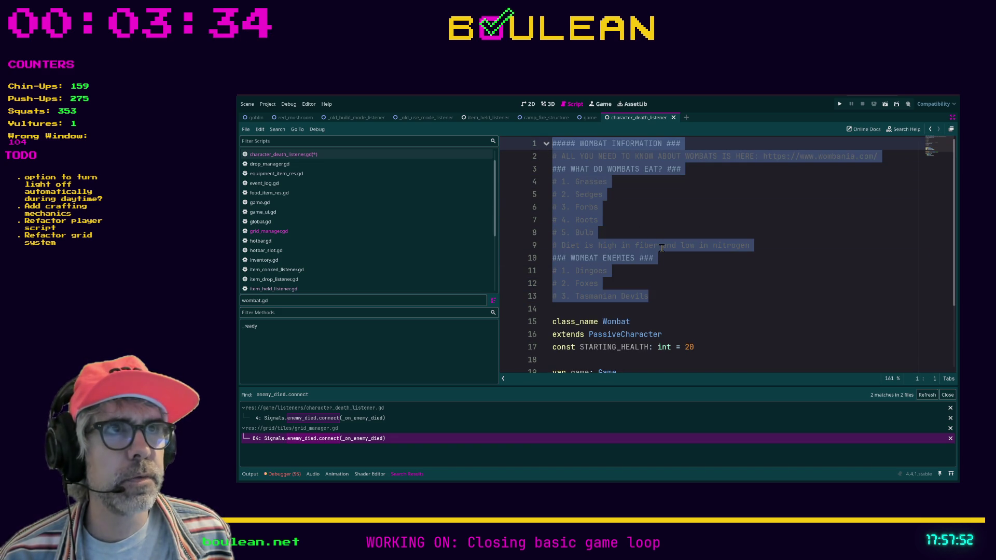
click(660, 283)
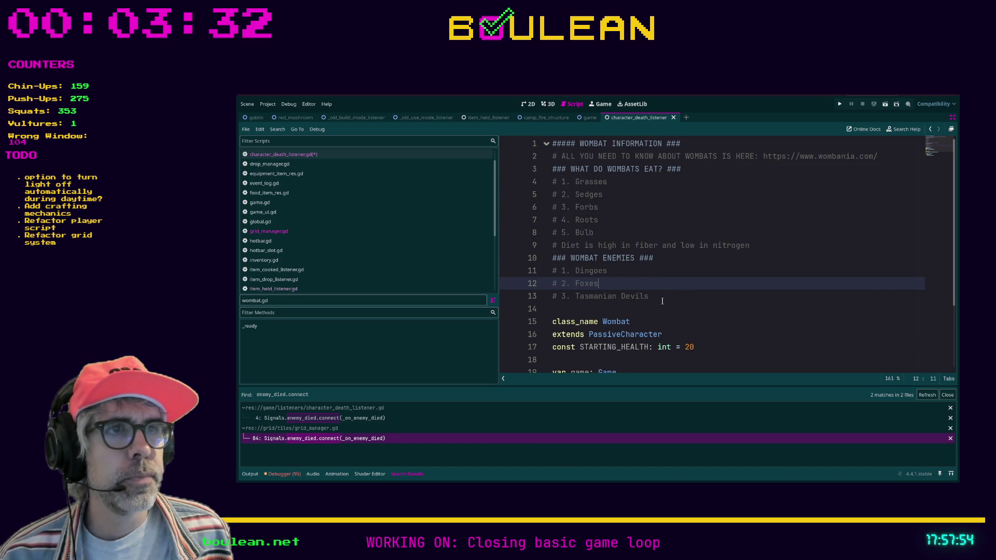
click(658, 299)
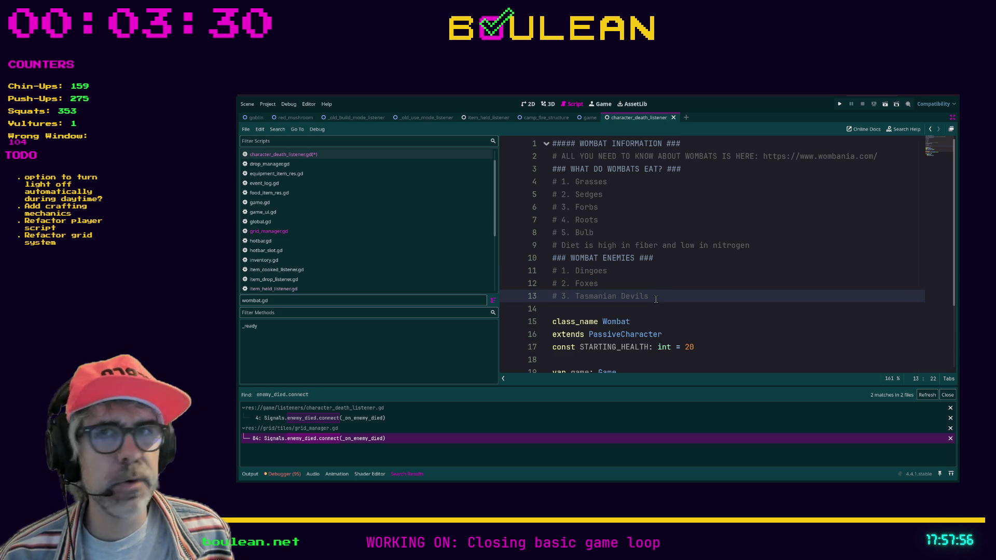
scroll(656, 299, down, 1)
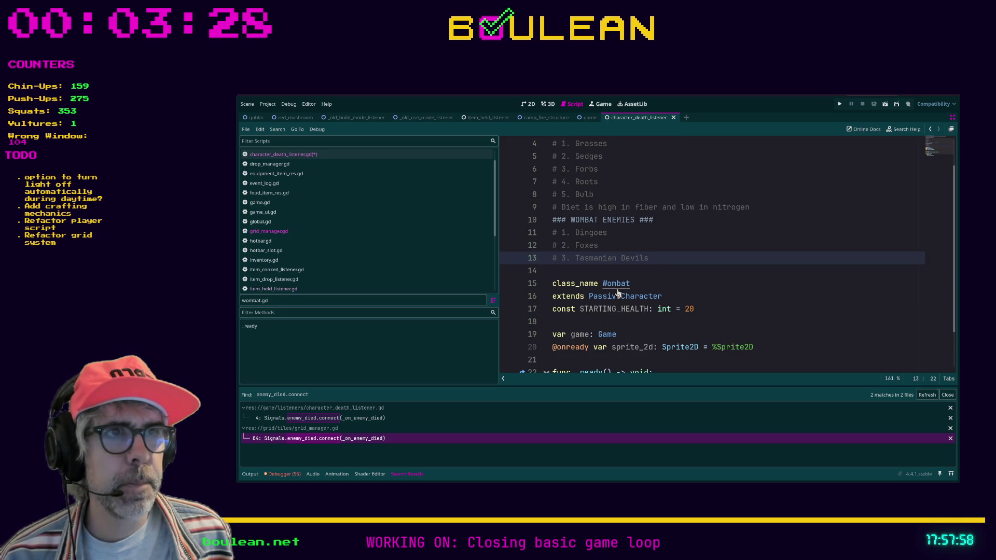
scroll(679, 289, down, 1)
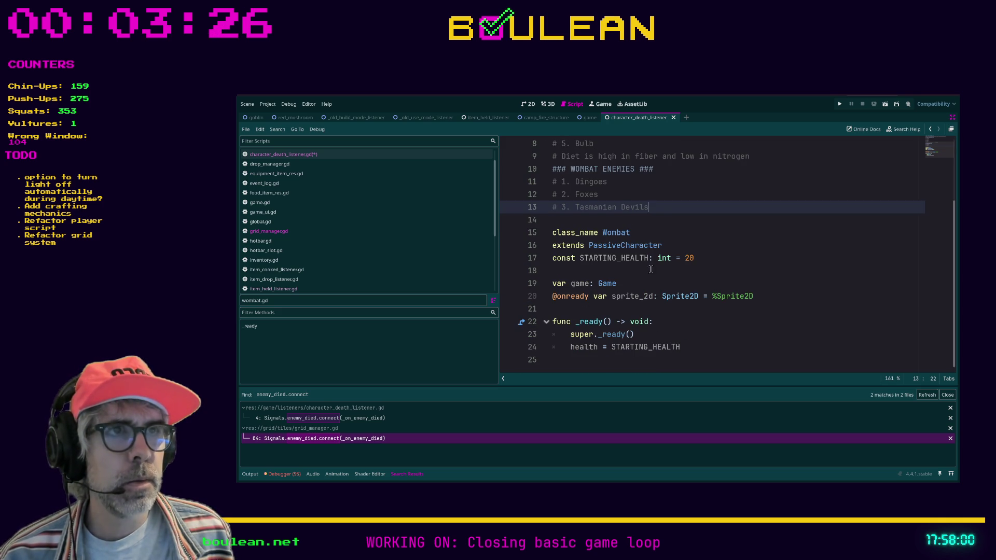
ctrl+click(613, 246)
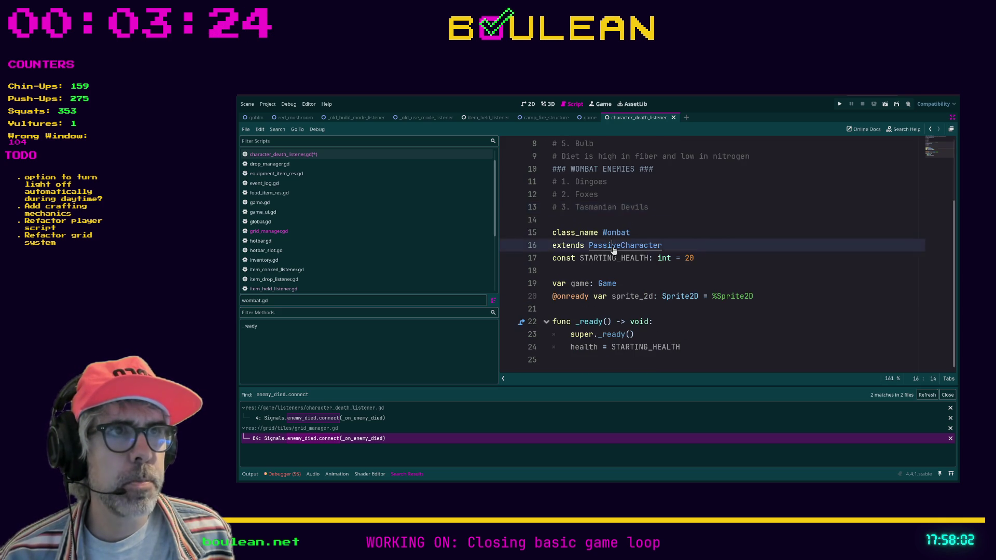
Step: Follow the parent chain through Character to grid_object.gd and locate its _die() function
ctrl+click(599, 157)
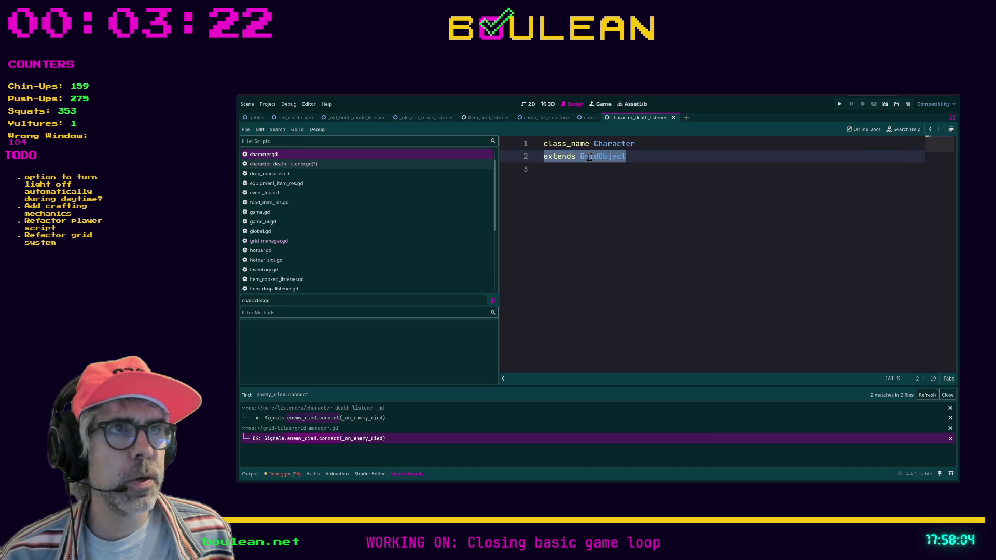
ctrl+click(596, 162)
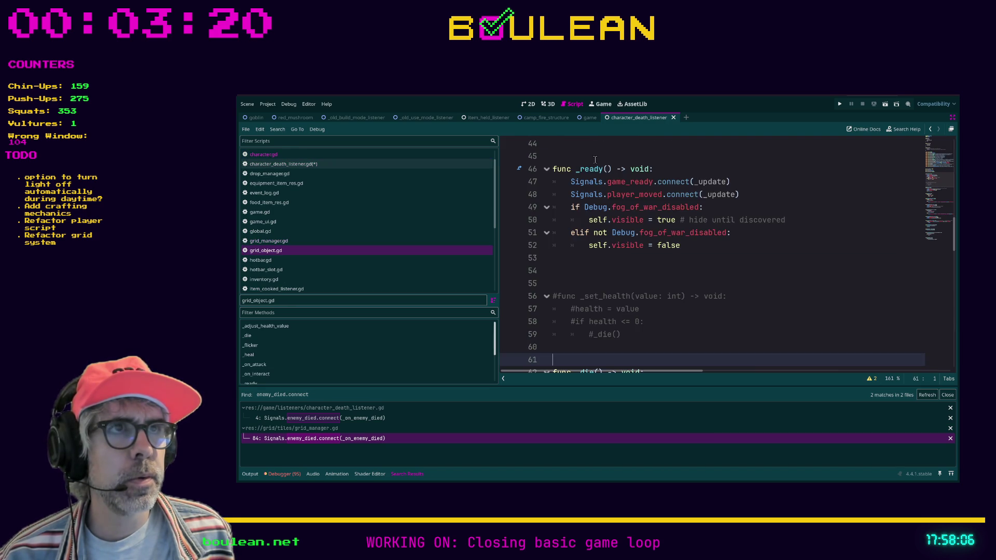
scroll(679, 271, down, 3)
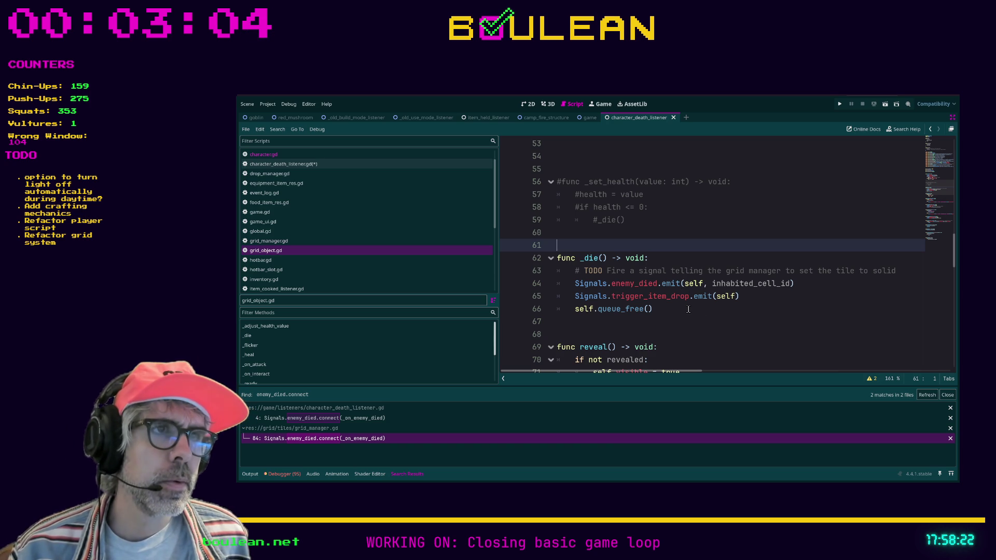
scroll(674, 306, up, 1)
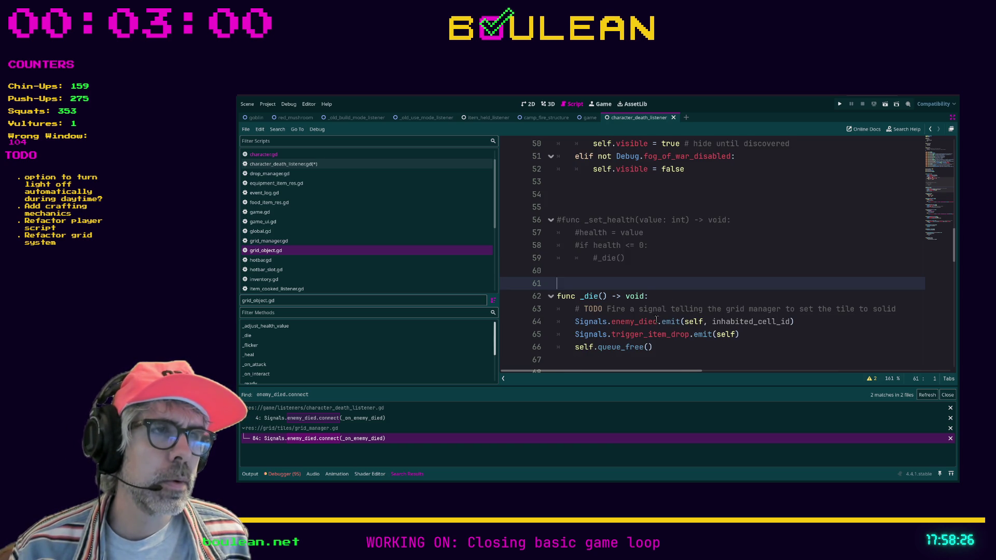
scroll(663, 321, down, 1)
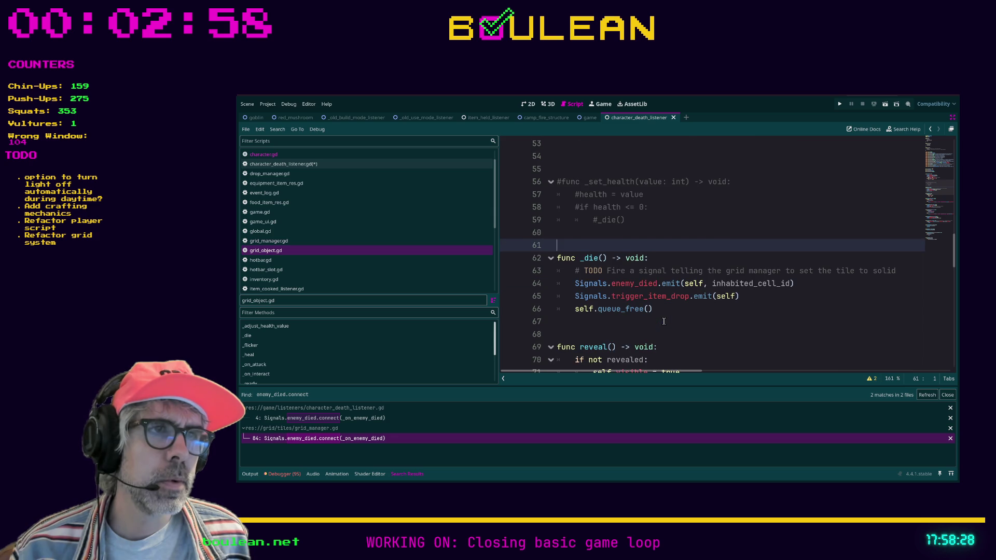
click(682, 317)
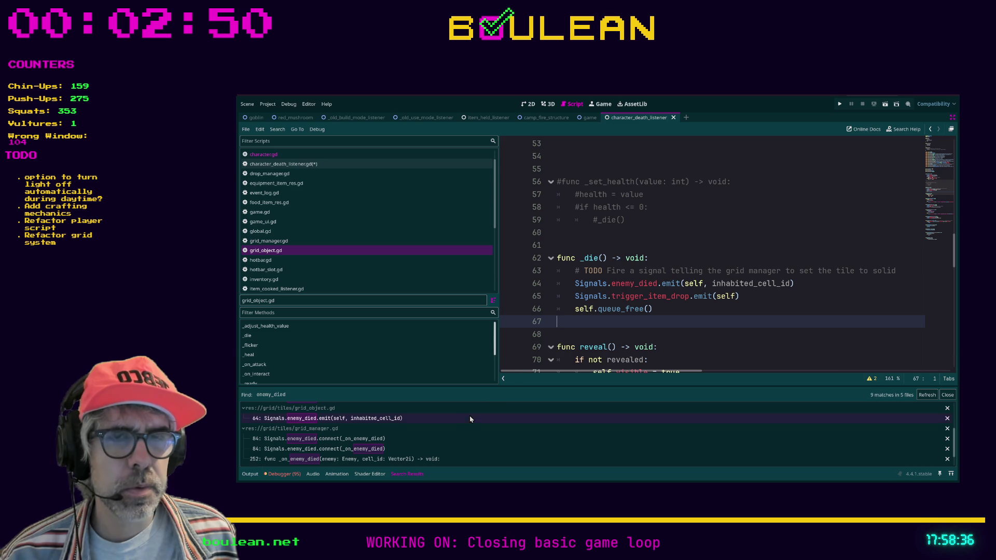
Step: Jump to the enemy_died emit call on line 64 from the search results and review below it
click(413, 421)
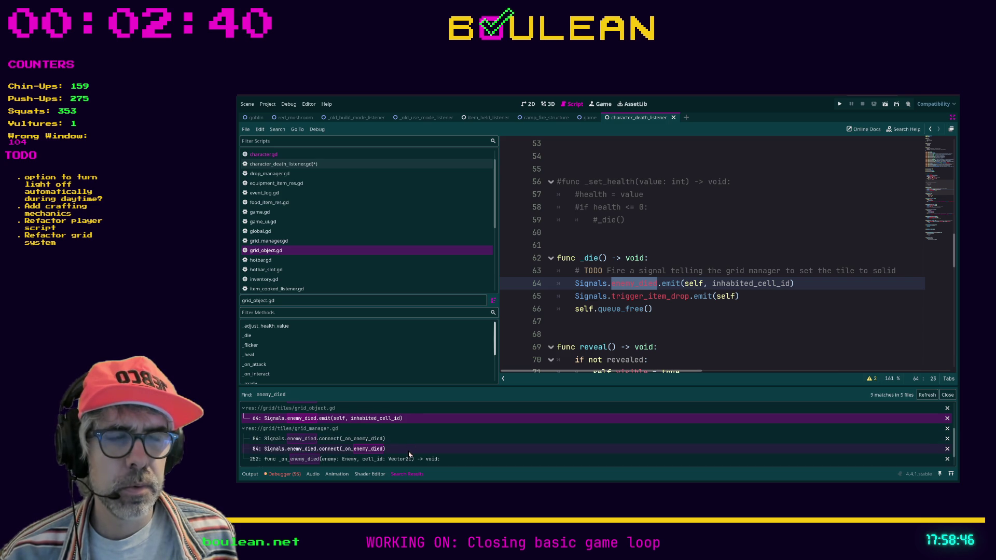
scroll(410, 451, down, 2)
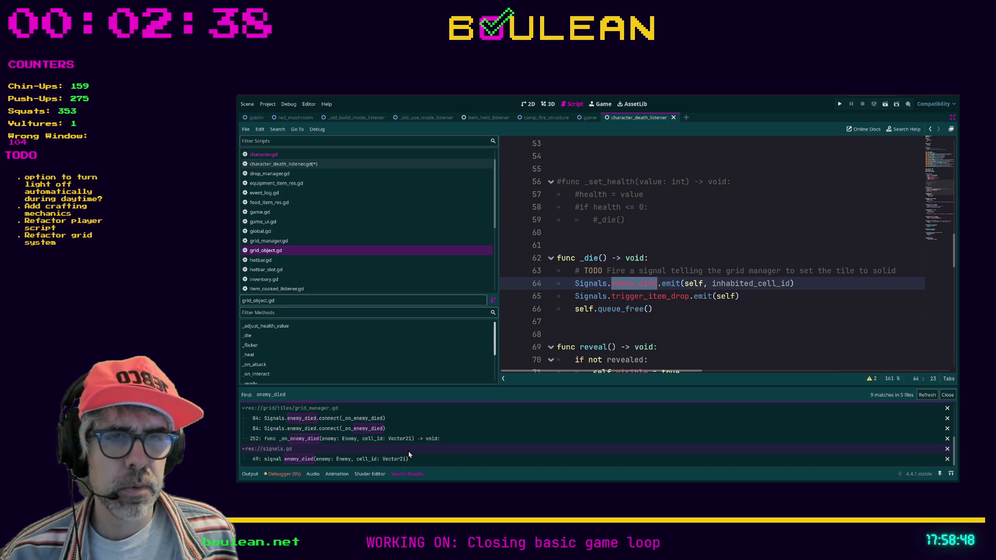
click(585, 328)
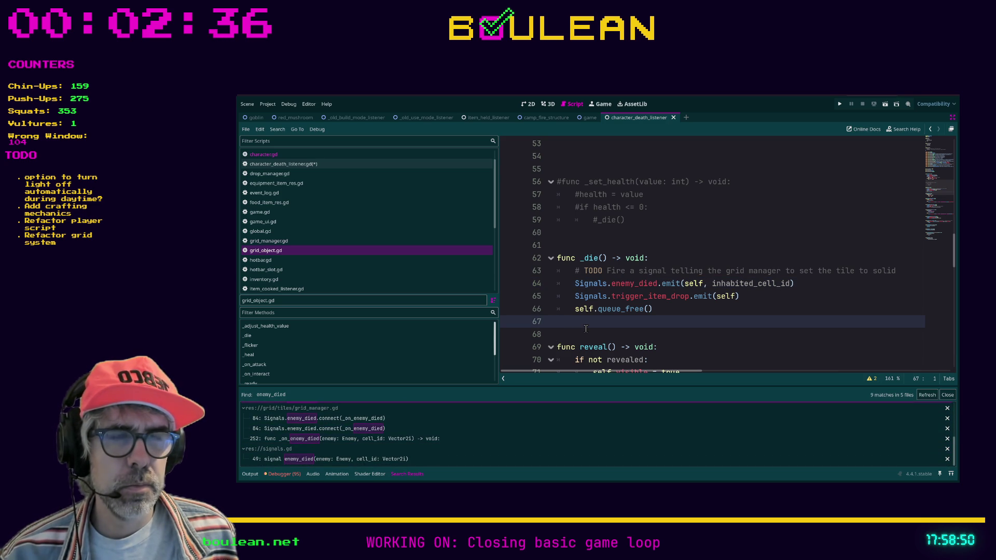
scroll(409, 260, down, 3)
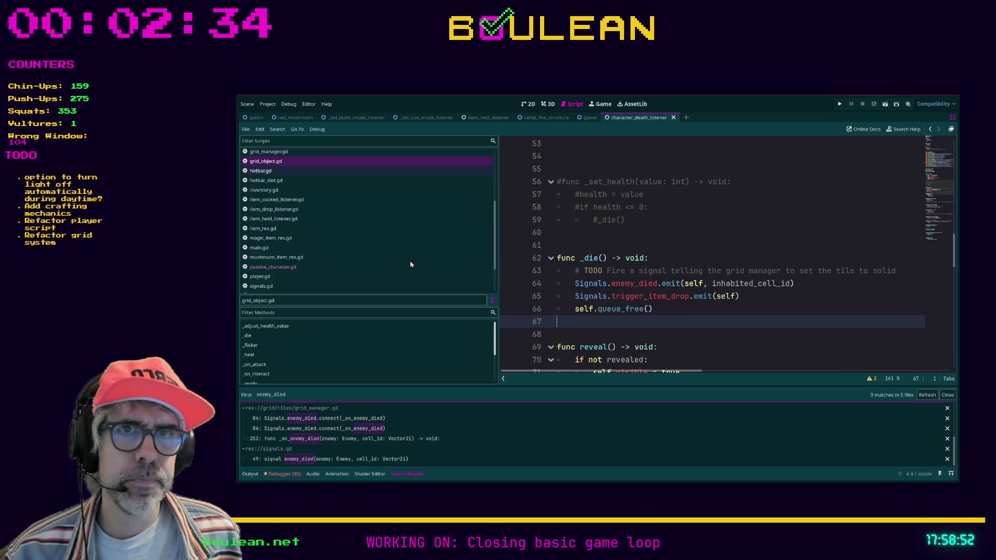
scroll(411, 264, down, 1)
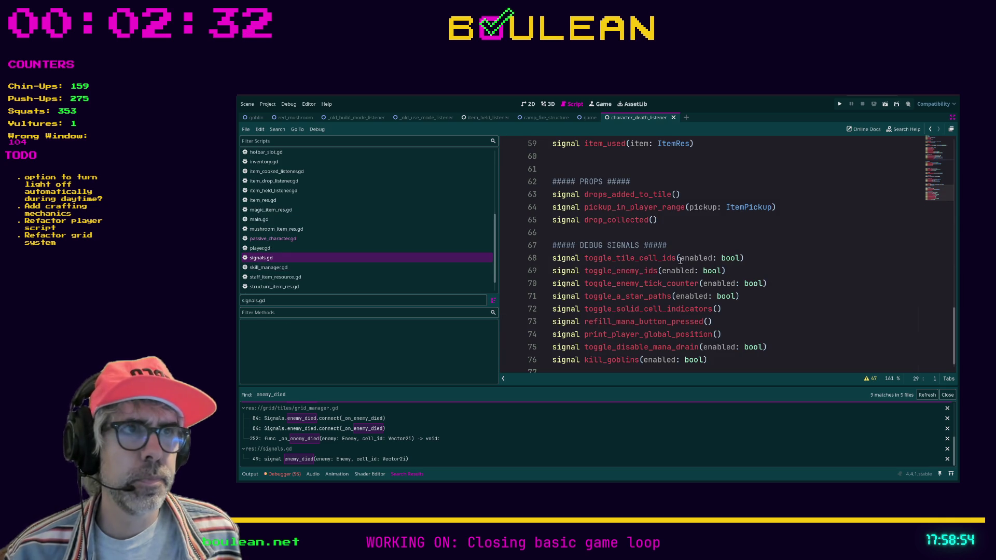
Step: Review the DEBUG SIGNALS section and the signal groups above it in signals.gd
click(806, 247)
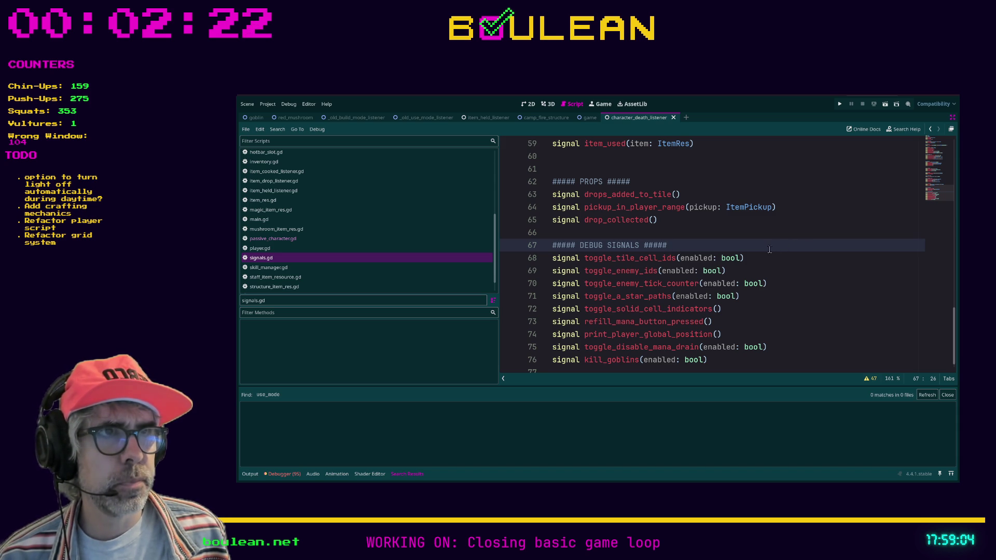
scroll(773, 249, down, 1)
scroll(786, 248, up, 4)
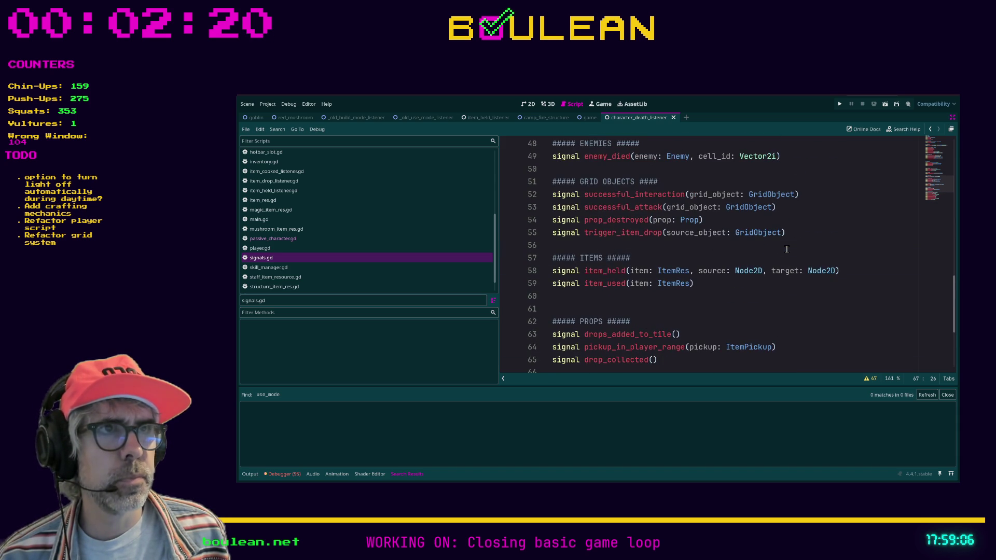
scroll(755, 254, up, 3)
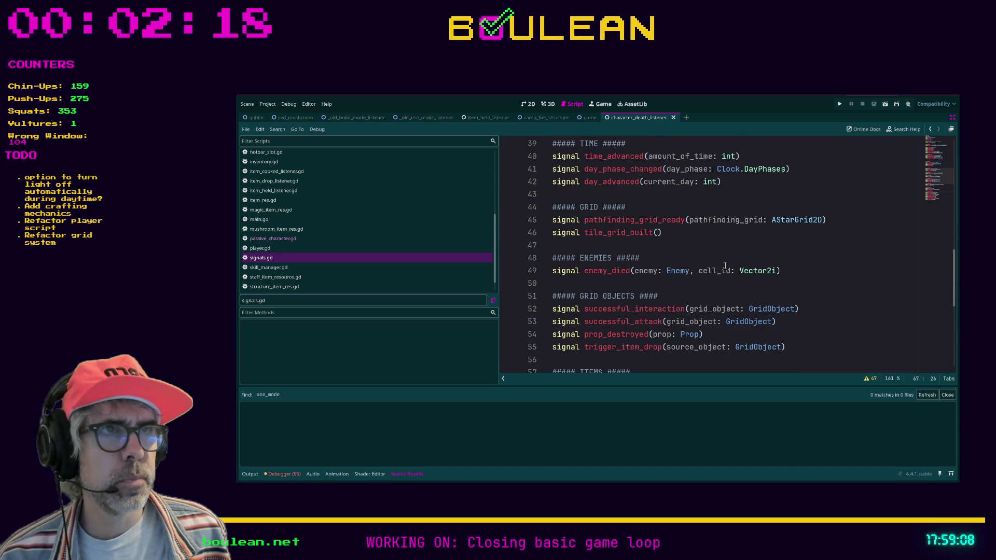
scroll(725, 266, up, 3)
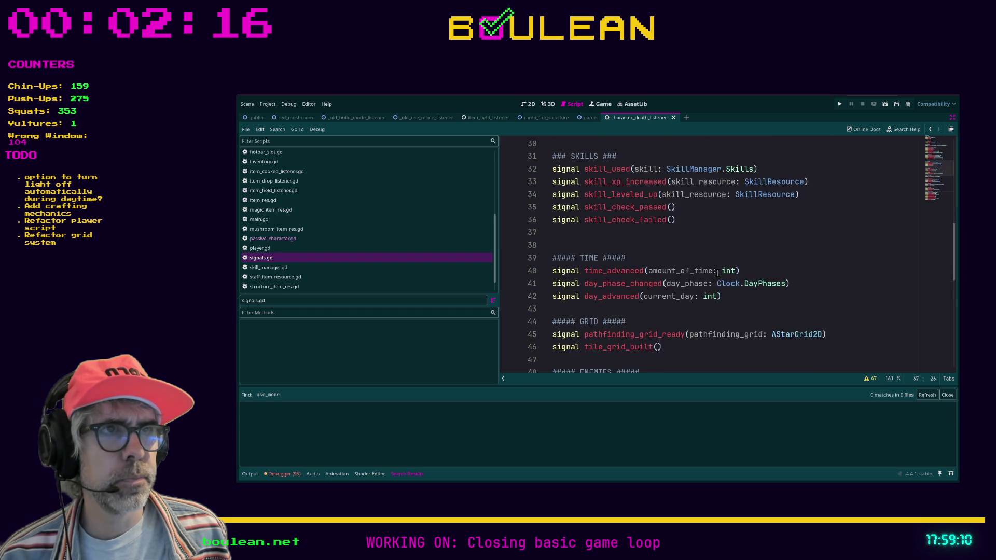
scroll(718, 273, up, 1)
Step: Check the skills and player action signal groups, then open player.gd
click(698, 271)
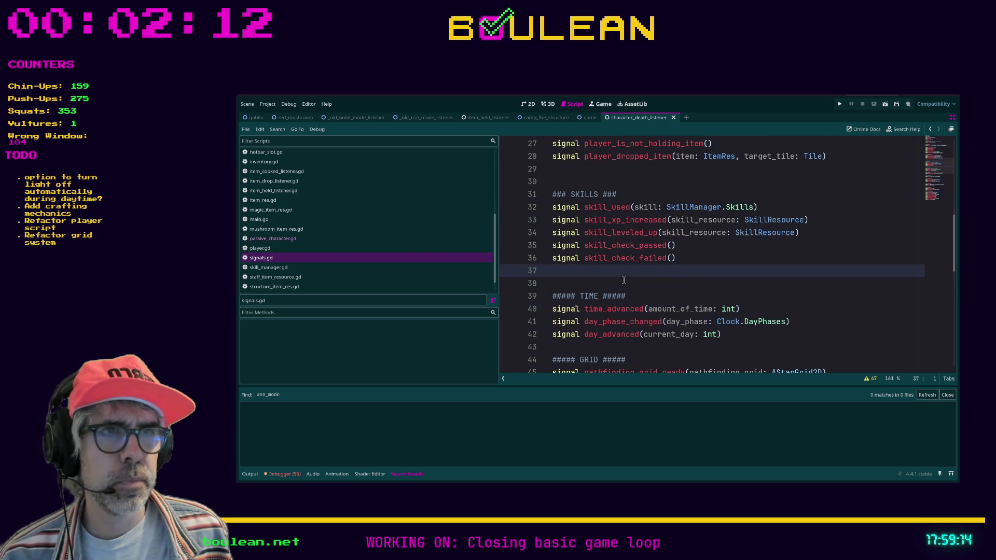
scroll(575, 275, up, 2)
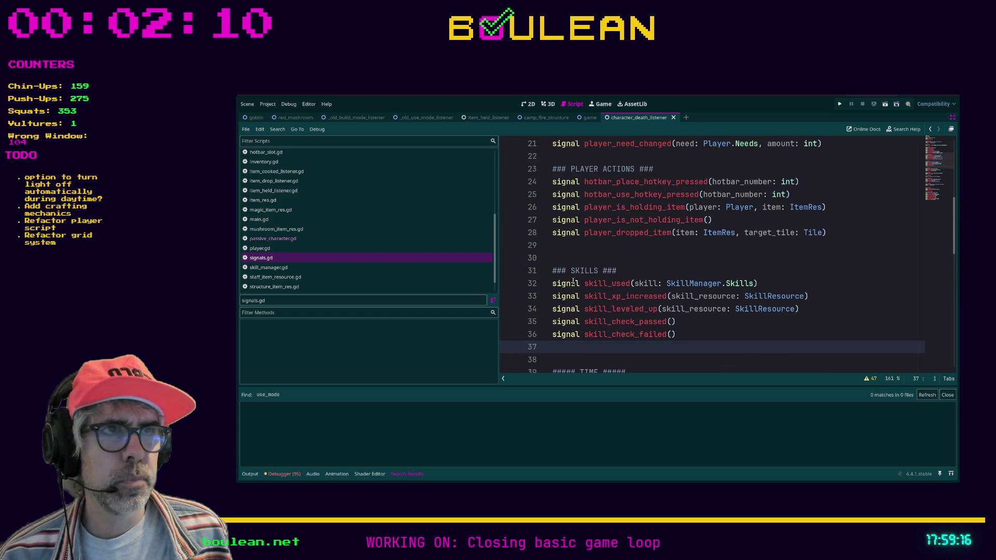
click(587, 251)
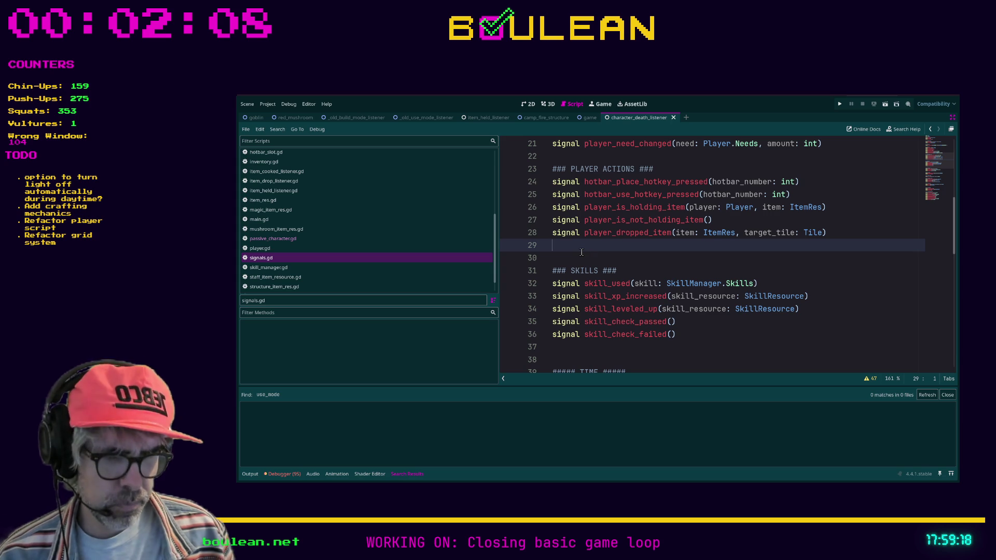
scroll(366, 236, down, 1)
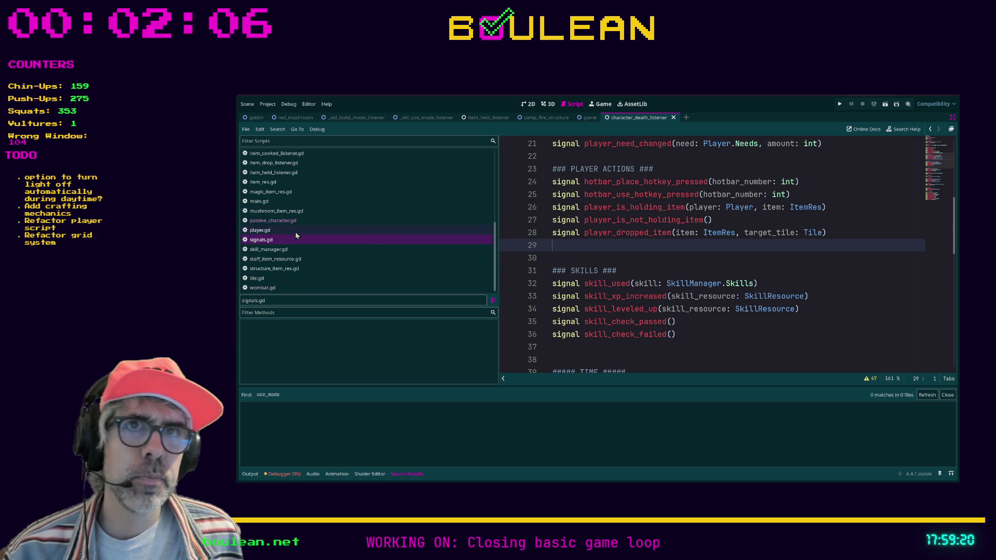
click(279, 231)
click(596, 274)
Step: Navigate player.gd to the blank line below update_available_actions
scroll(607, 254, up, 1)
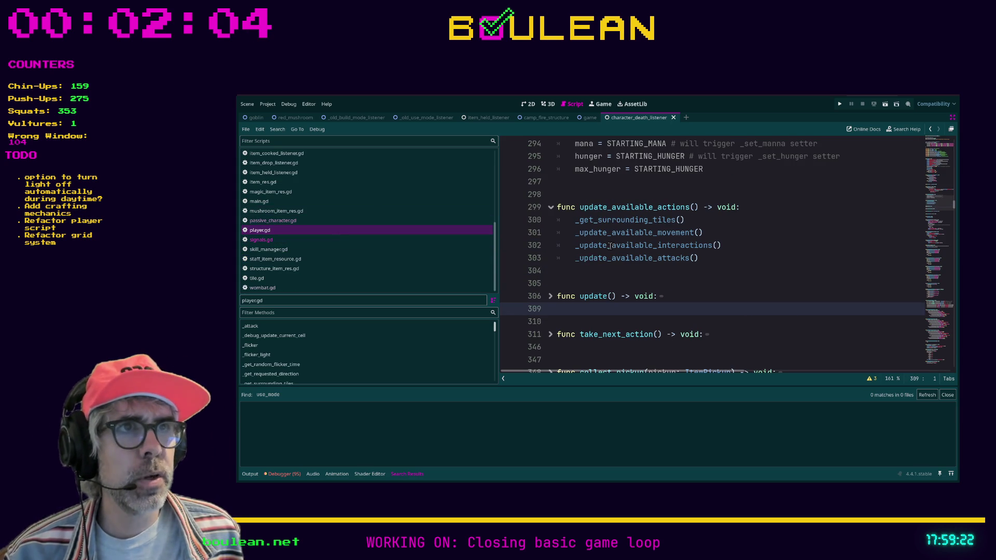
click(613, 274)
scroll(613, 278, up, 2)
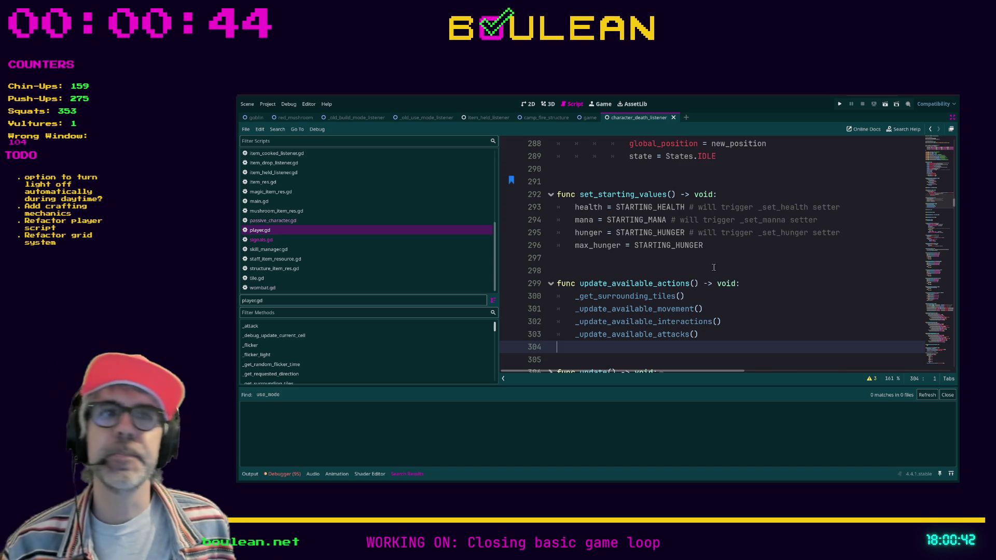
scroll(623, 347, down, 2)
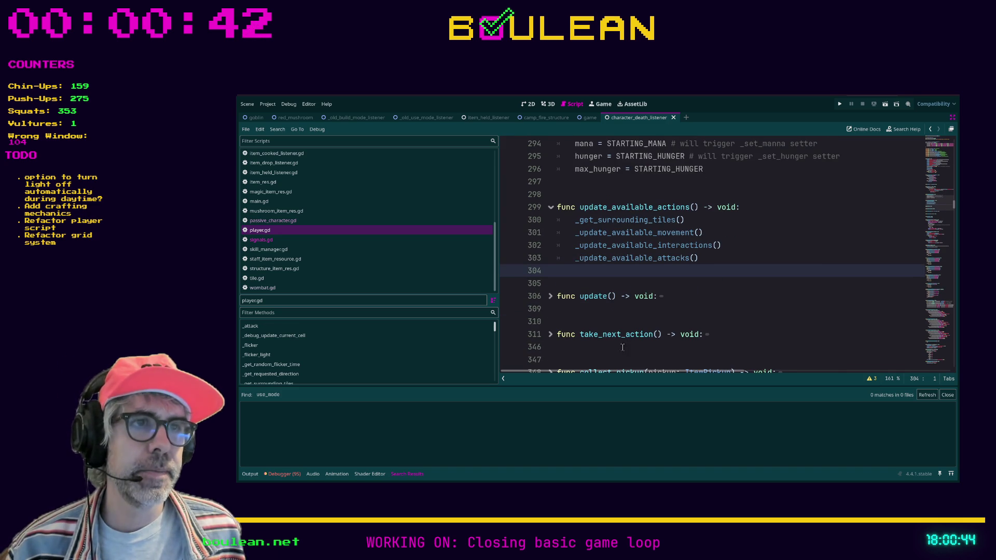
click(600, 283)
key(Up)
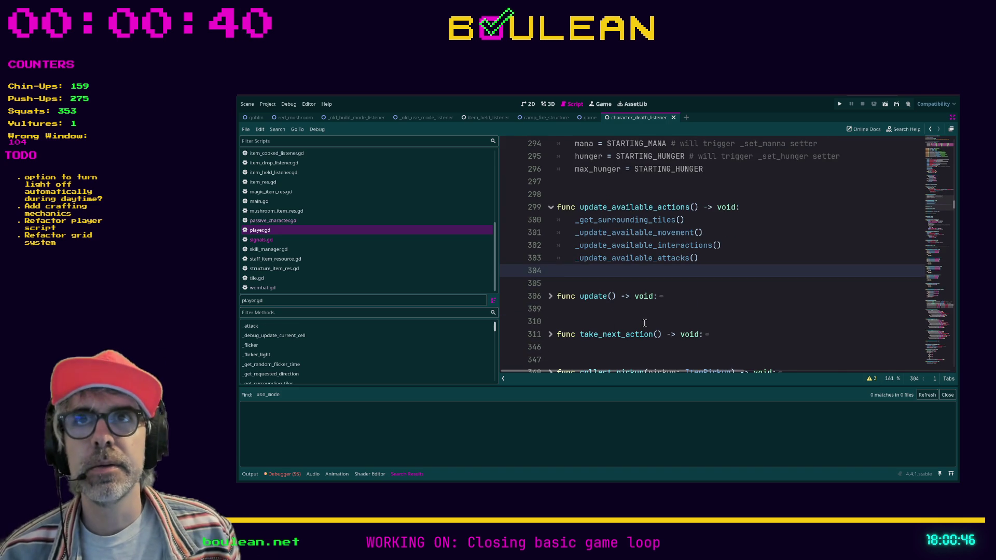
key(Down)
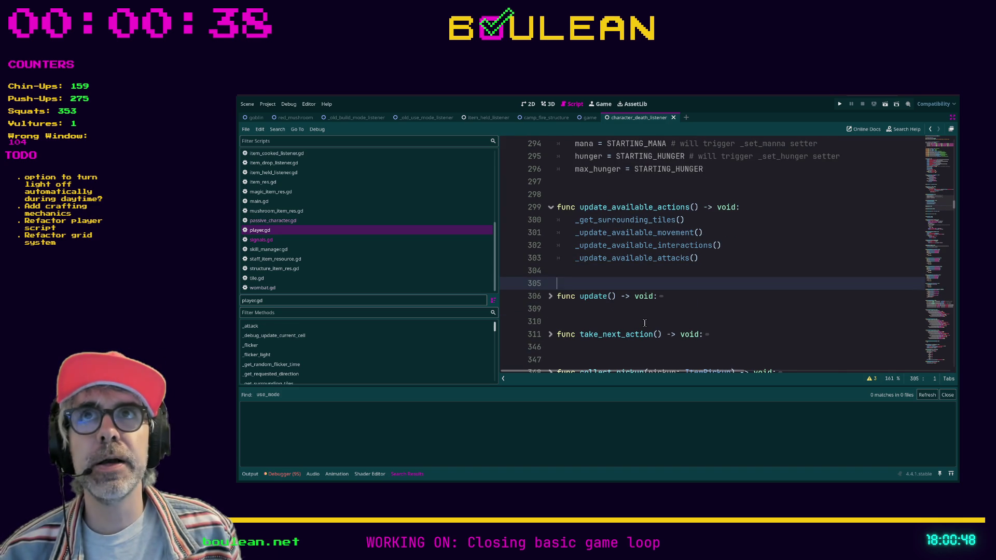
Step: Check the collapsed update function, then peek into take_next_action and fold it again
key(Up)
key(Down)
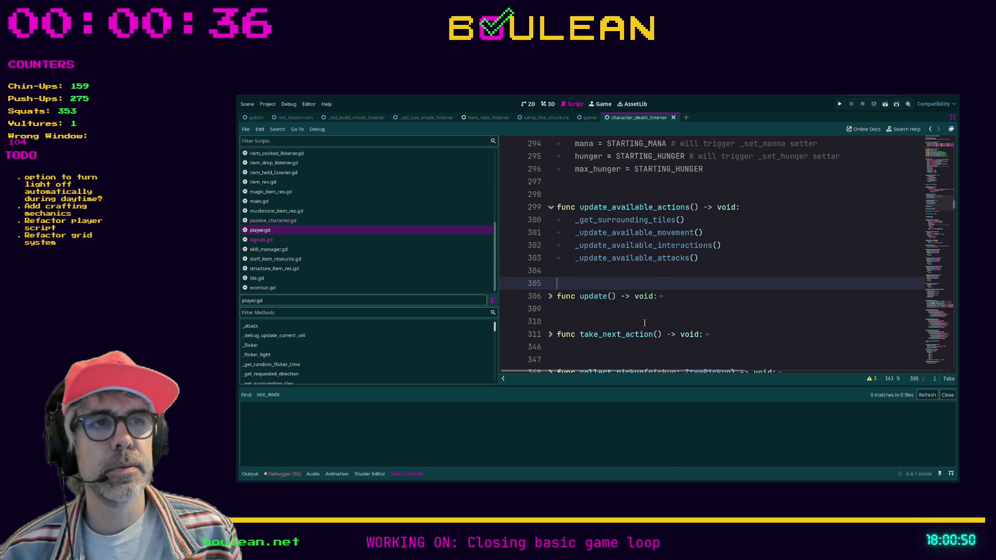
key(Down)
key(Down)
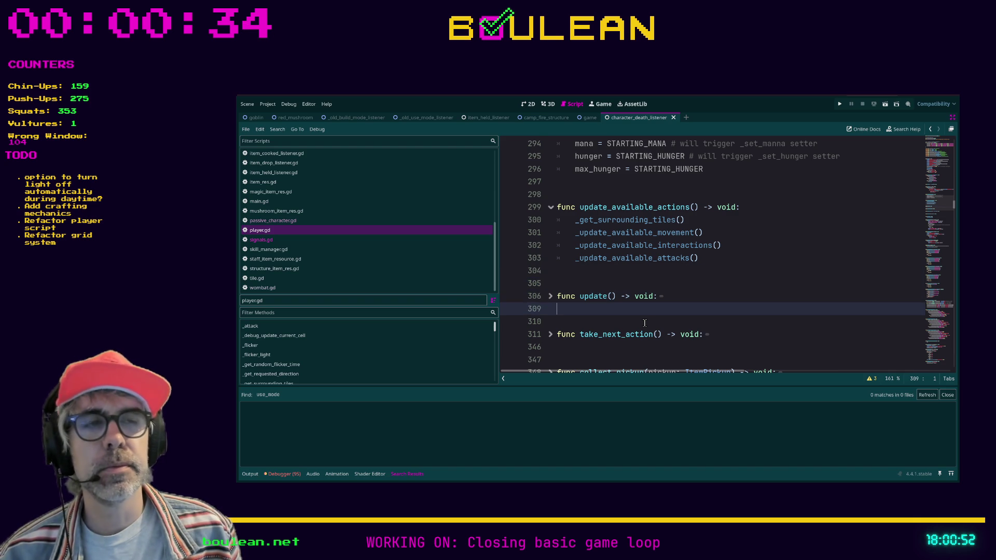
scroll(634, 324, down, 1)
scroll(634, 324, down, 2)
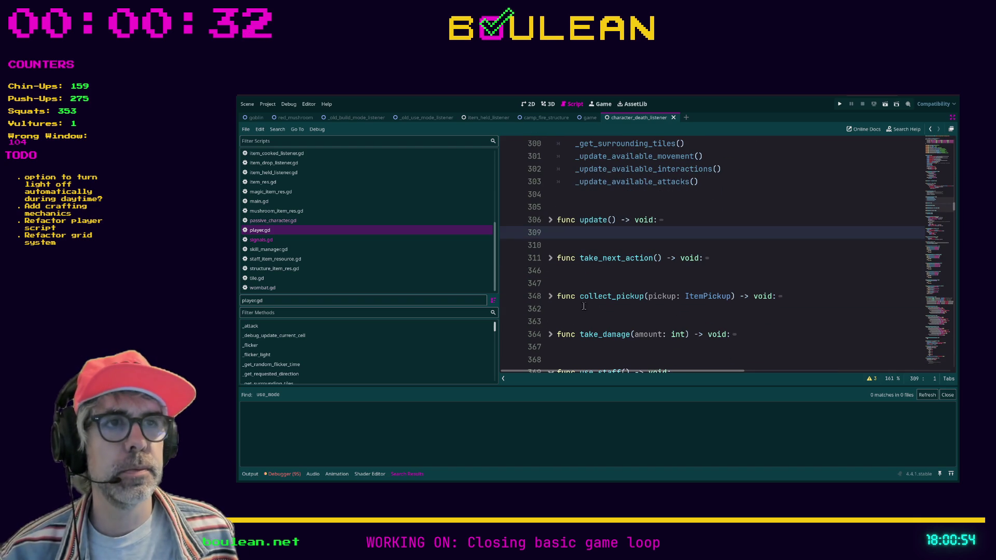
click(549, 262)
click(550, 262)
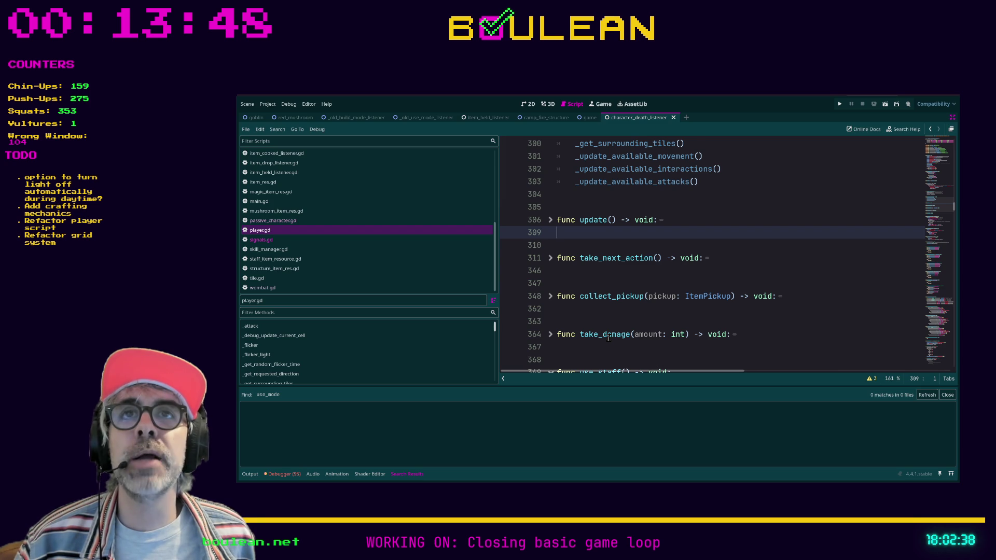
Step: Collapse the use_staff function in player.gd
scroll(612, 332, down, 1)
click(618, 323)
scroll(618, 325, down, 2)
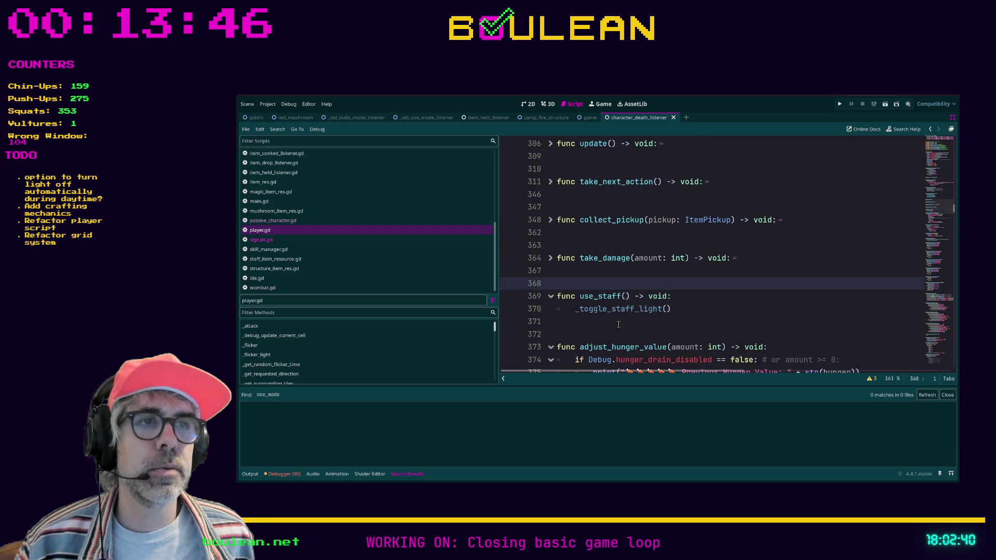
click(550, 258)
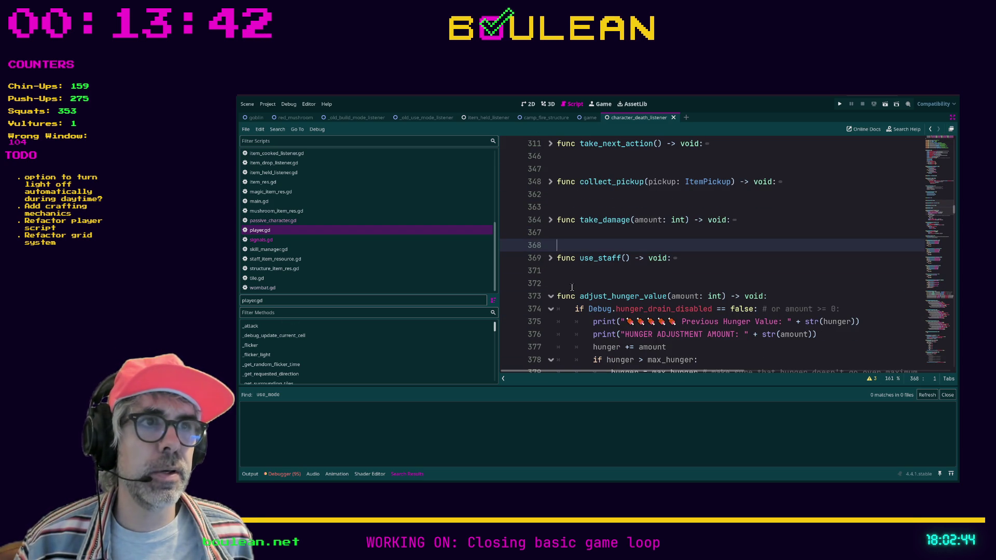
scroll(576, 291, up, 2)
scroll(586, 295, down, 3)
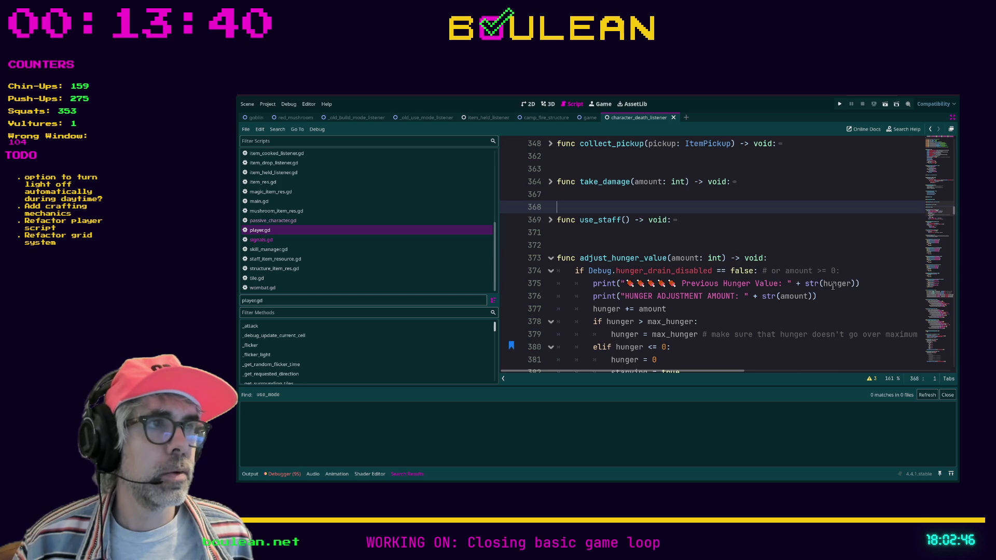
Step: Delete the Previous Hunger Value and HUNGER ADJUSTMENT AMOUNT print lines
click(870, 284)
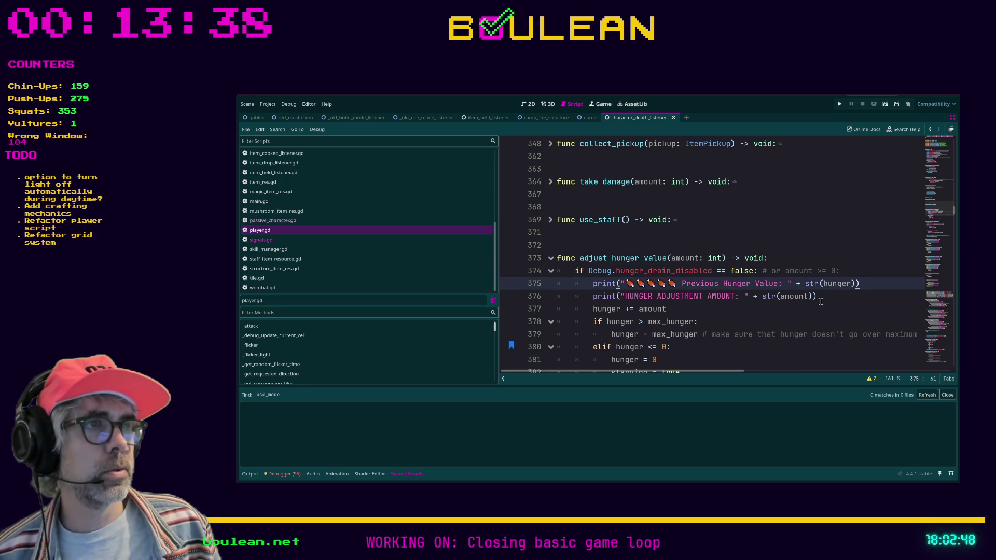
key(Down)
key(shift+Home)
key(shift+Home)
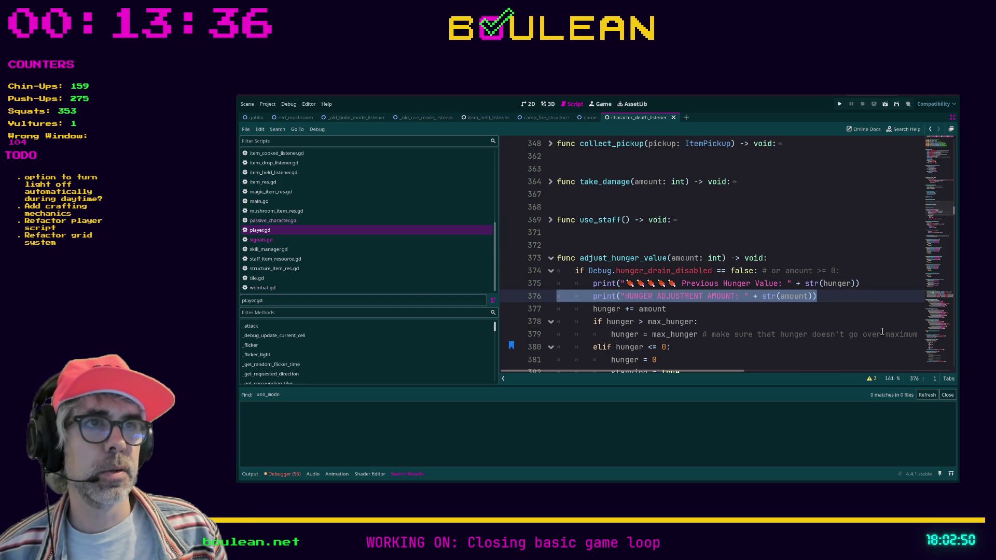
key(shift+Up)
key(BackSpace)
key(BackSpace)
Step: Delete the New Hunger Value print line and review the GAME OVER checks below
scroll(882, 331, down, 3)
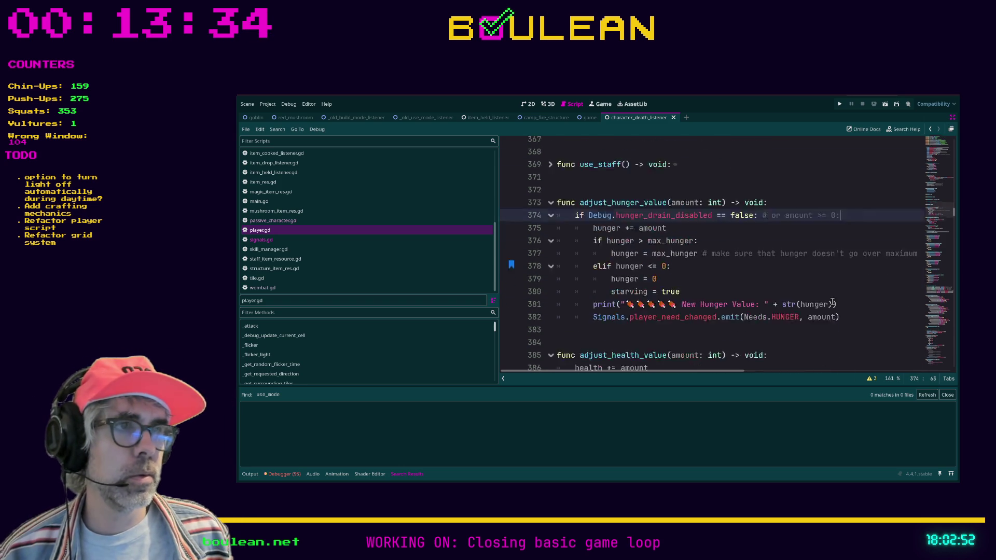
click(850, 247)
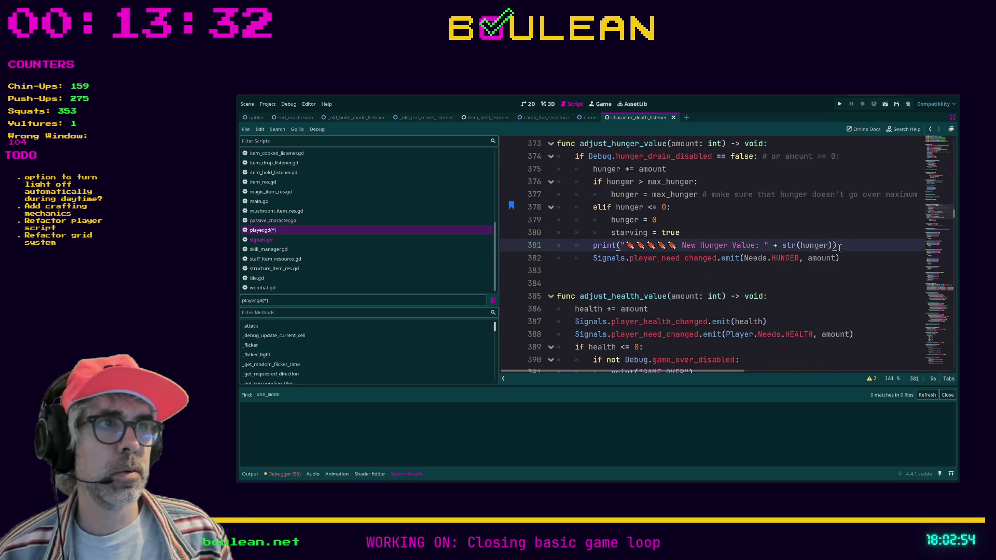
key(shift+Home)
key(BackSpace)
key(BackSpace)
scroll(809, 254, down, 1)
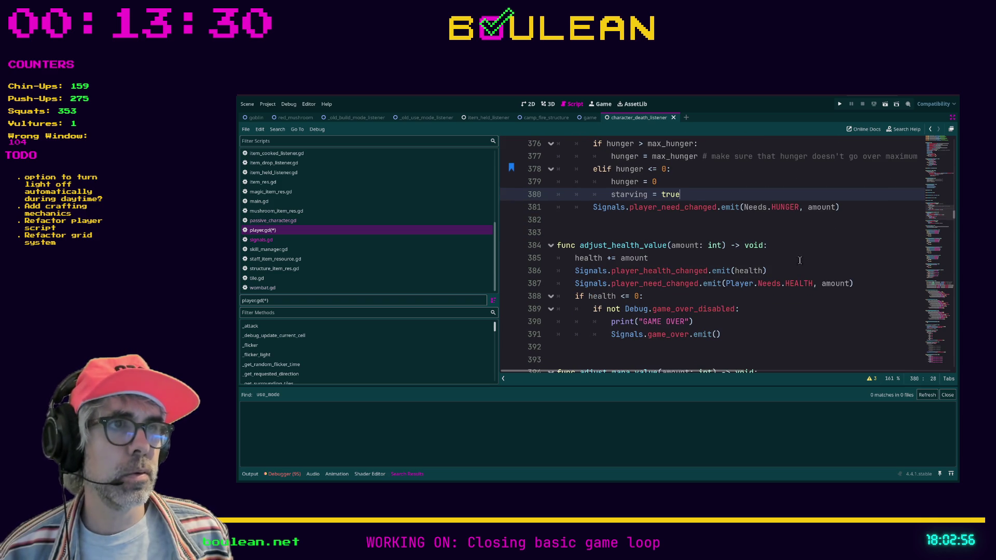
click(708, 322)
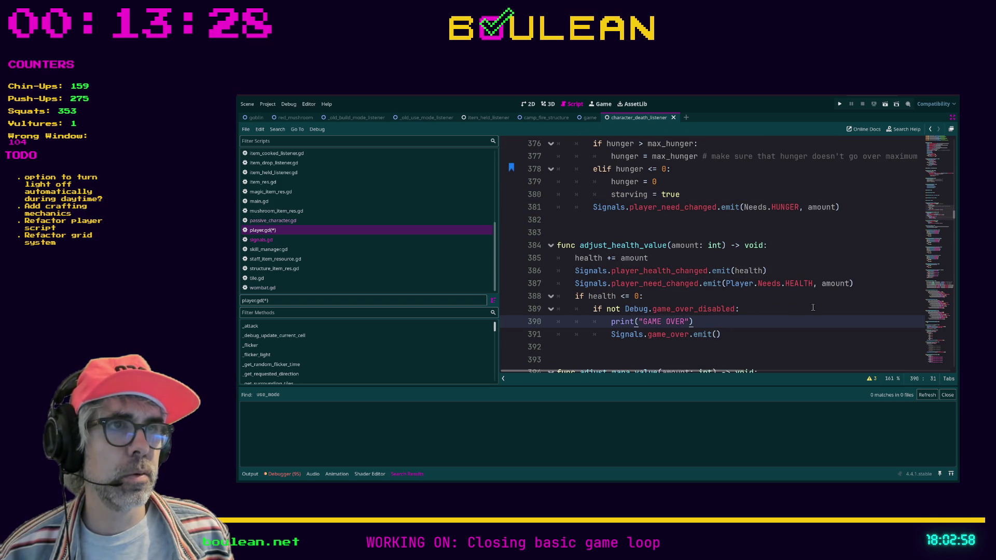
scroll(813, 307, down, 2)
scroll(813, 308, up, 1)
click(761, 266)
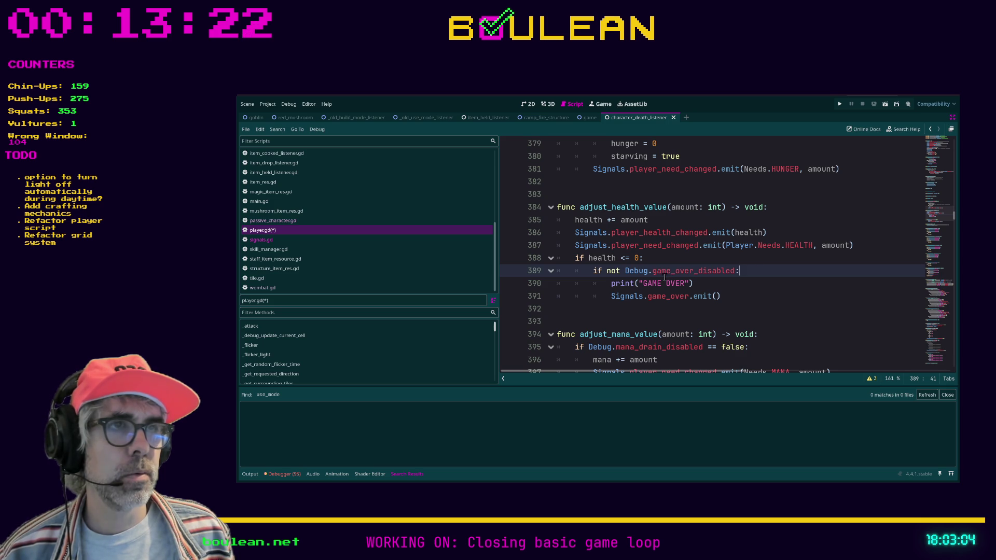
Step: Save player.gd with Ctrl+S
click(749, 297)
key(ctrl+s)
scroll(746, 297, up, 1)
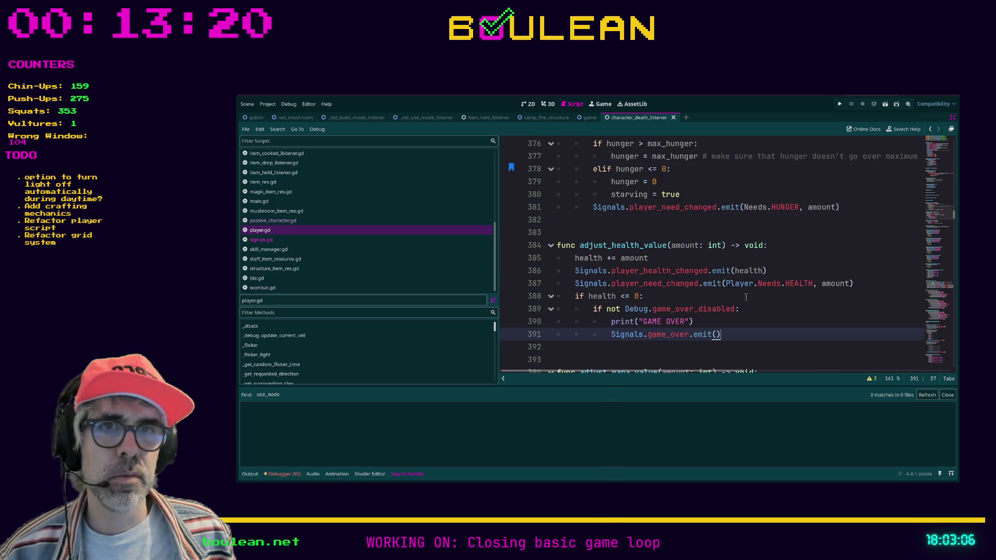
scroll(633, 313, down, 8)
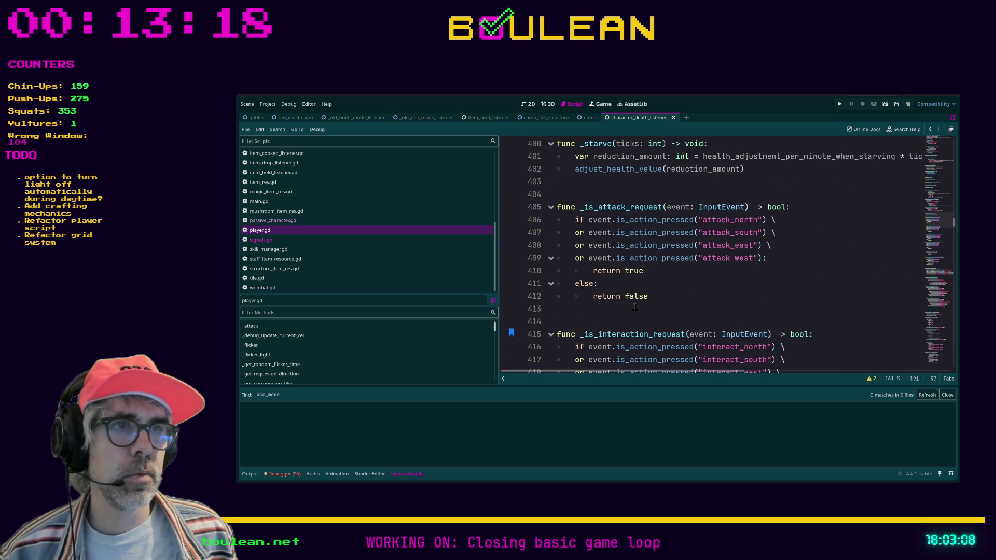
scroll(635, 306, down, 2)
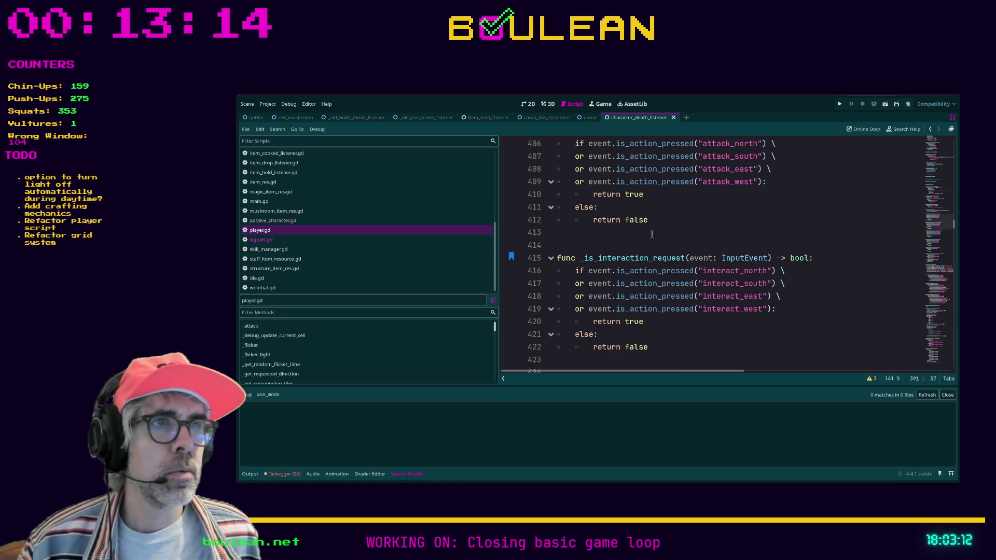
scroll(652, 235, down, 4)
scroll(654, 233, up, 3)
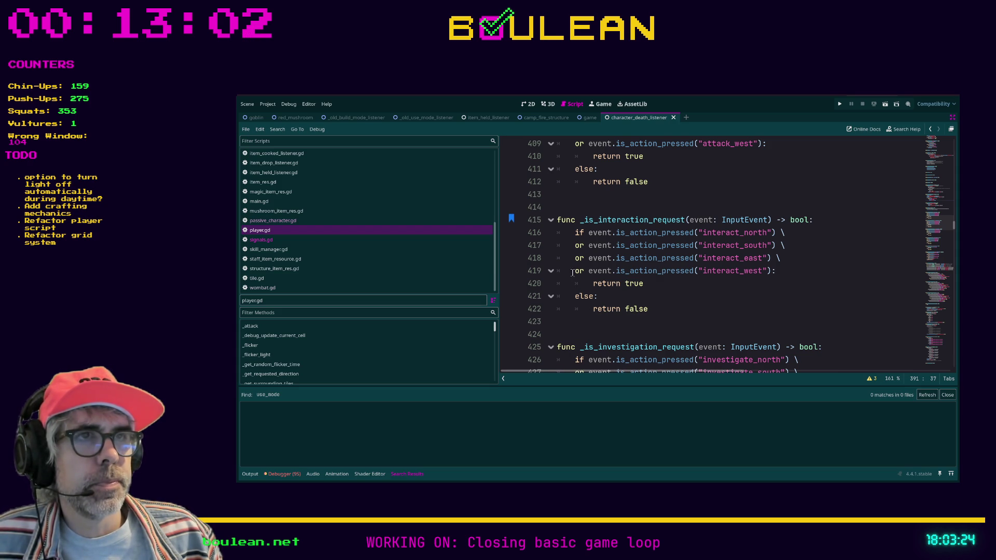
Step: Look over _is_interaction_request's return branches and the other input-request helper functions
scroll(585, 247, down, 1)
drag(652, 270, 555, 262)
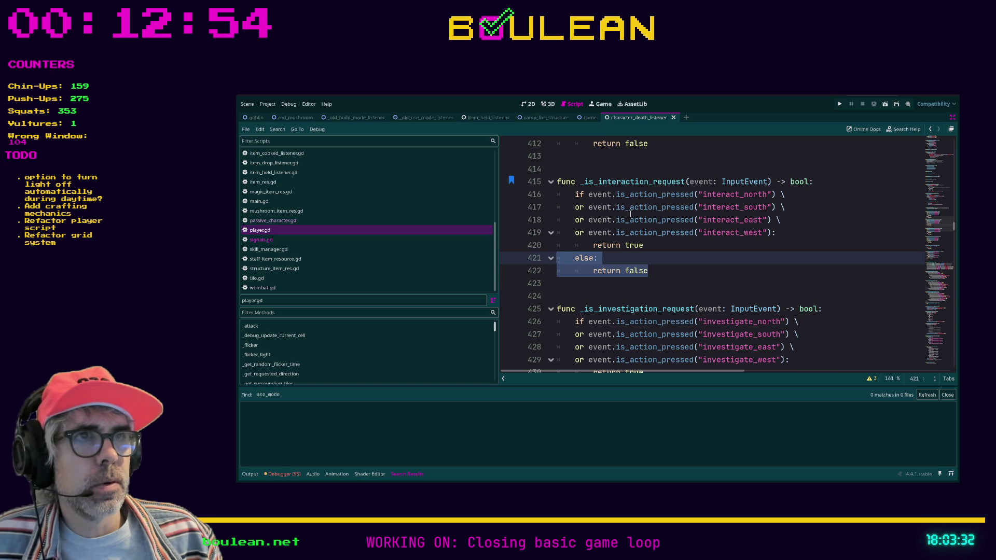
click(651, 246)
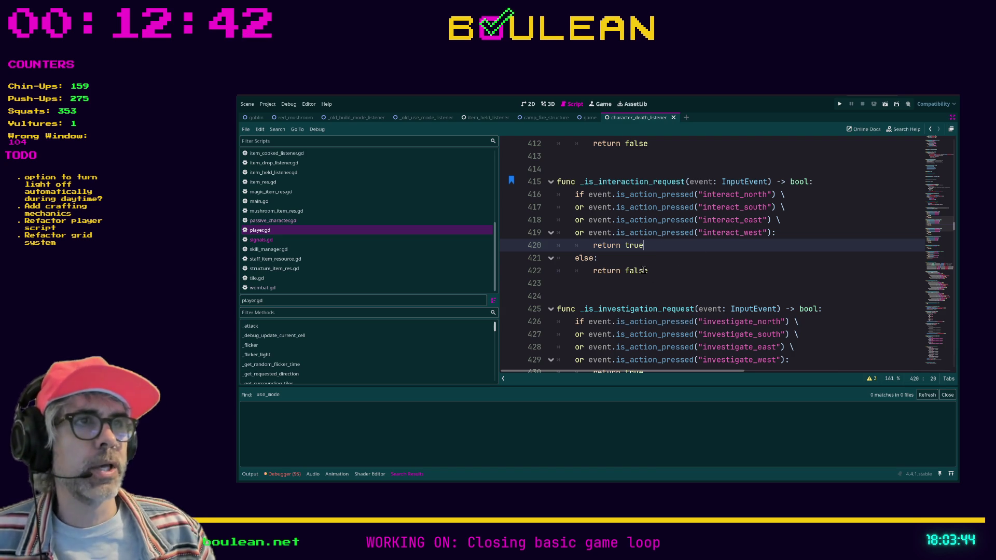
scroll(650, 270, down, 3)
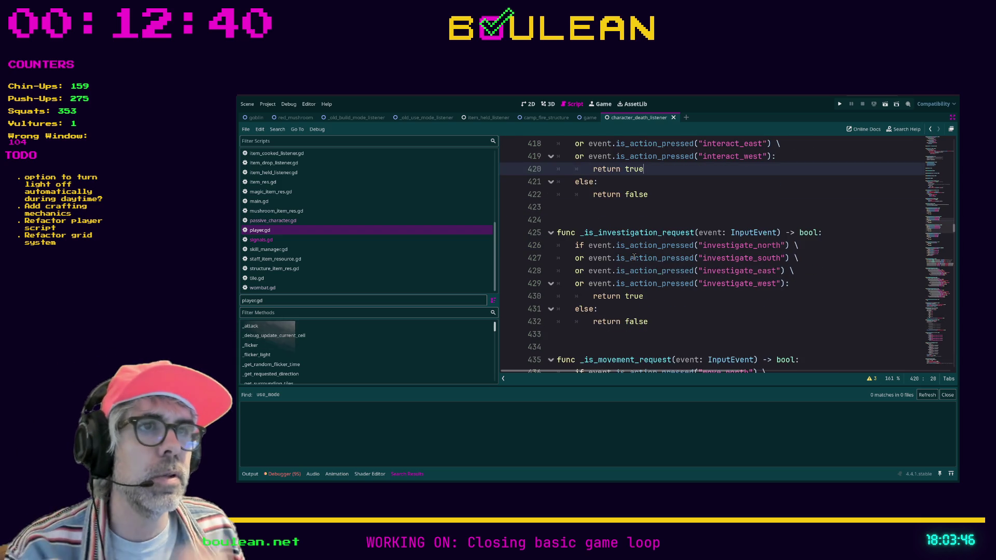
scroll(634, 258, down, 5)
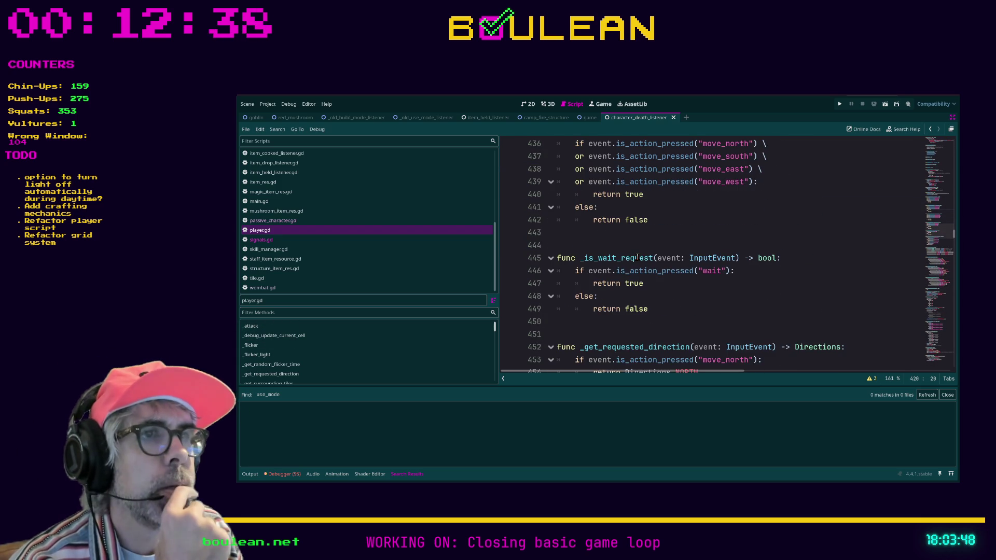
scroll(655, 258, down, 1)
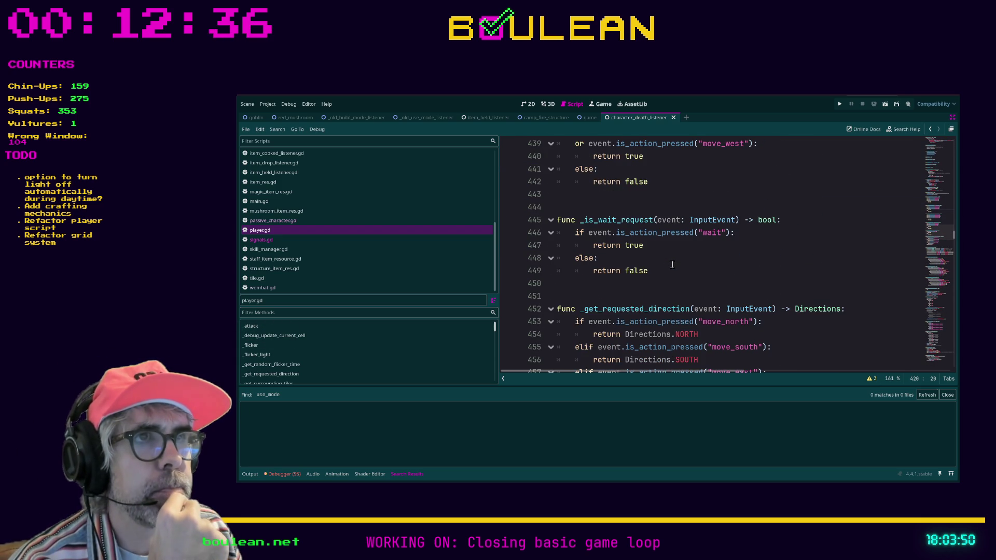